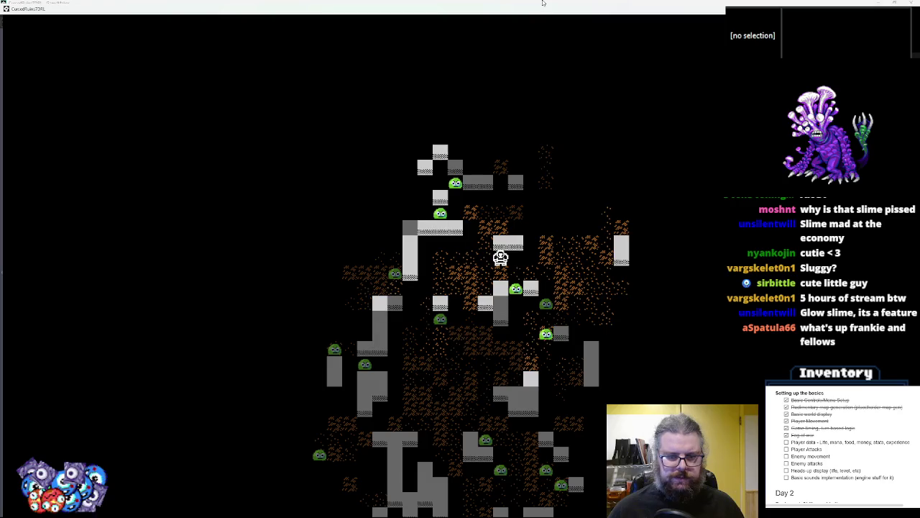
# Walk the player up and left through the cave dungeon past the slimes, then quit with Escape
pyautogui.press('Down')
pyautogui.press('Right')
pyautogui.press('Down')
pyautogui.press('Right')
pyautogui.press('Down')
pyautogui.press('Right')
pyautogui.press('Down')
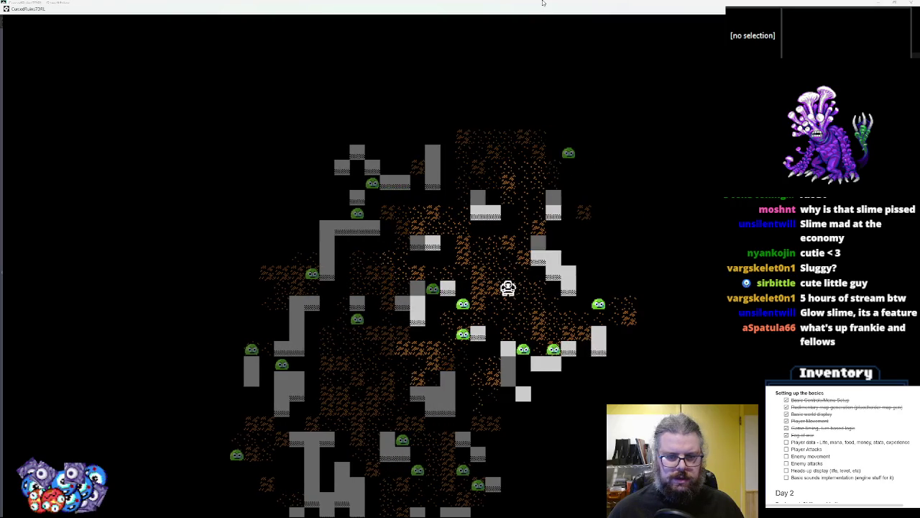
pyautogui.press('Up')
pyautogui.press('Up')
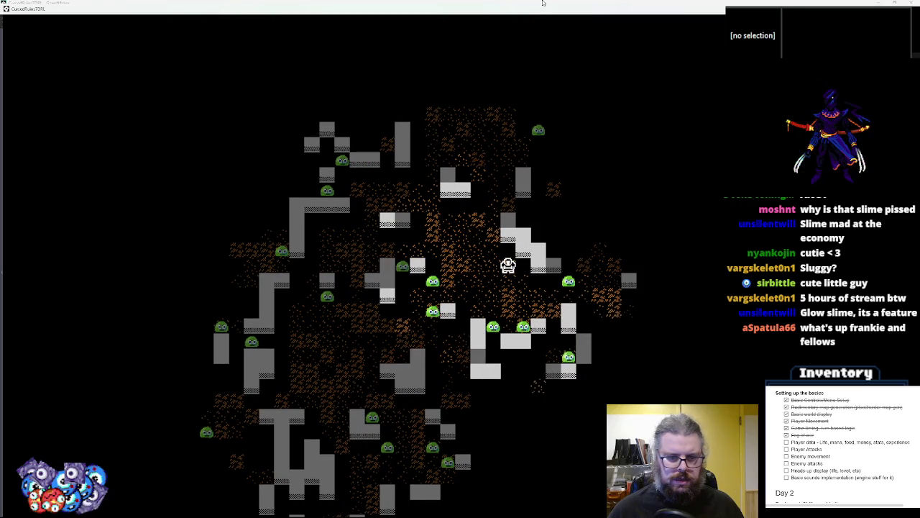
pyautogui.press('Left')
pyautogui.press('Up')
pyautogui.press('Up')
pyautogui.press('Up')
pyautogui.press('Up')
pyautogui.press('Up')
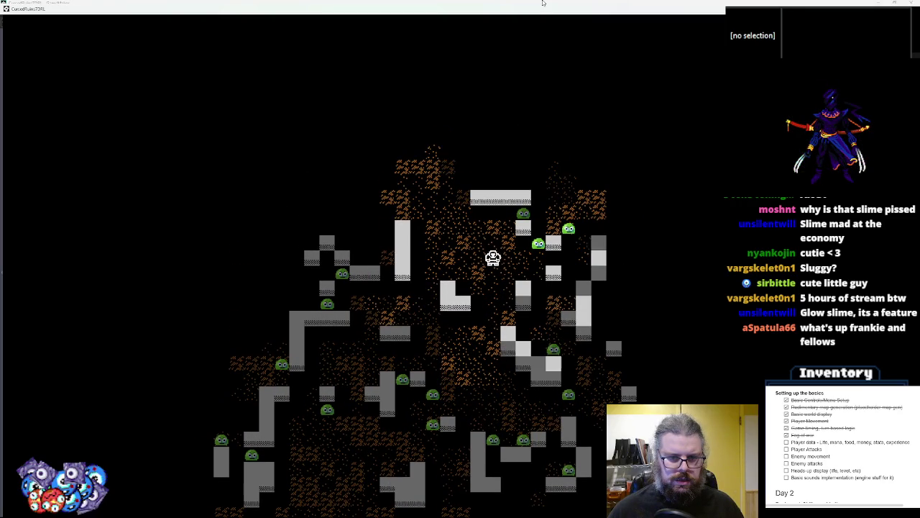
pyautogui.press('Left')
pyautogui.press('Left')
pyautogui.press('Left')
pyautogui.press('Up')
pyautogui.press('Up')
pyautogui.press('Up')
pyautogui.press('Up')
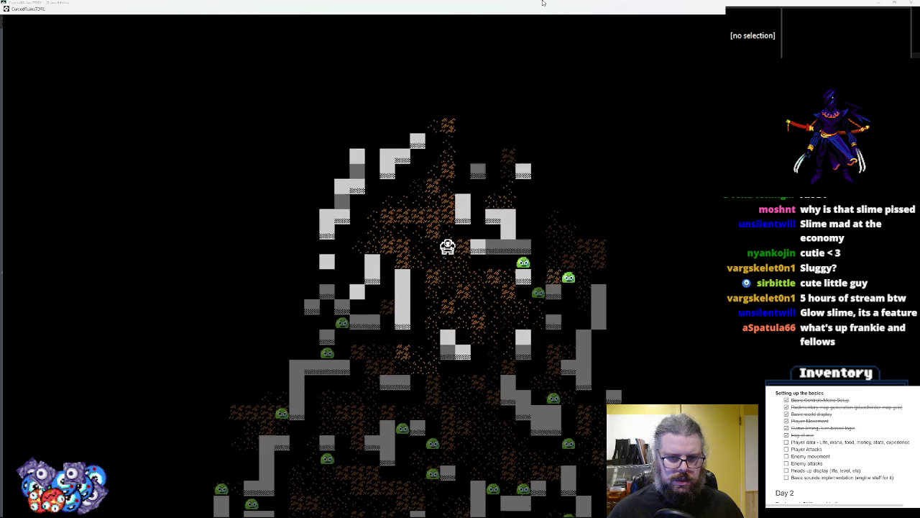
pyautogui.press('Left')
pyautogui.press('Up')
pyautogui.press('Left')
pyautogui.press('Right')
pyautogui.press('Right')
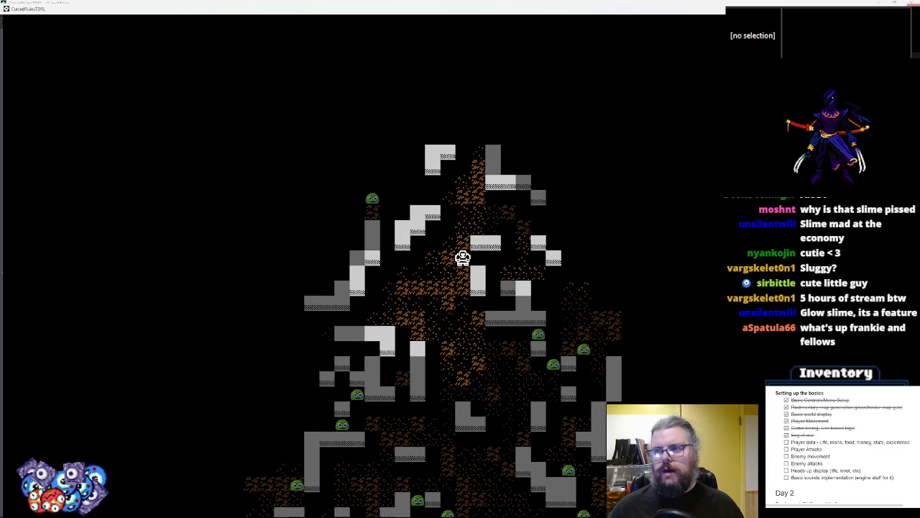
pyautogui.press('Escape')
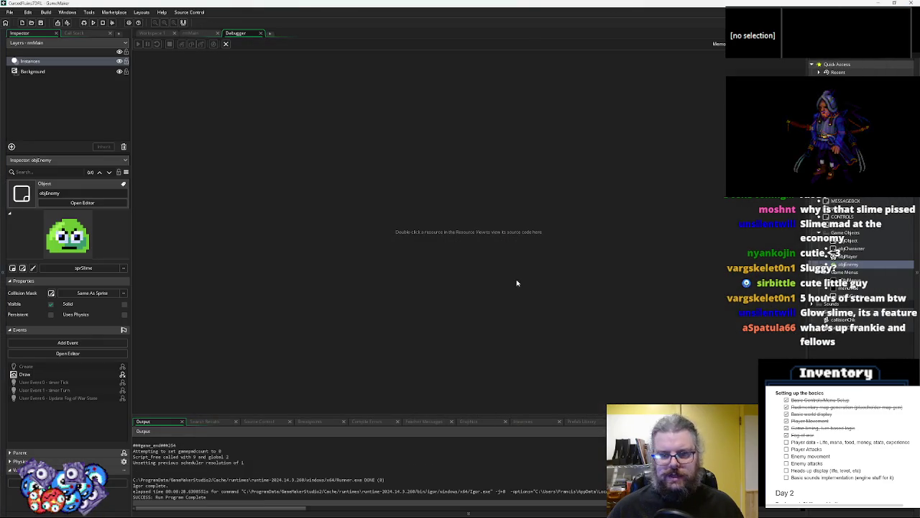
# Change the line-13 tint in objObject's Draw event from c_gray to c_navy
pyautogui.click(225, 44)
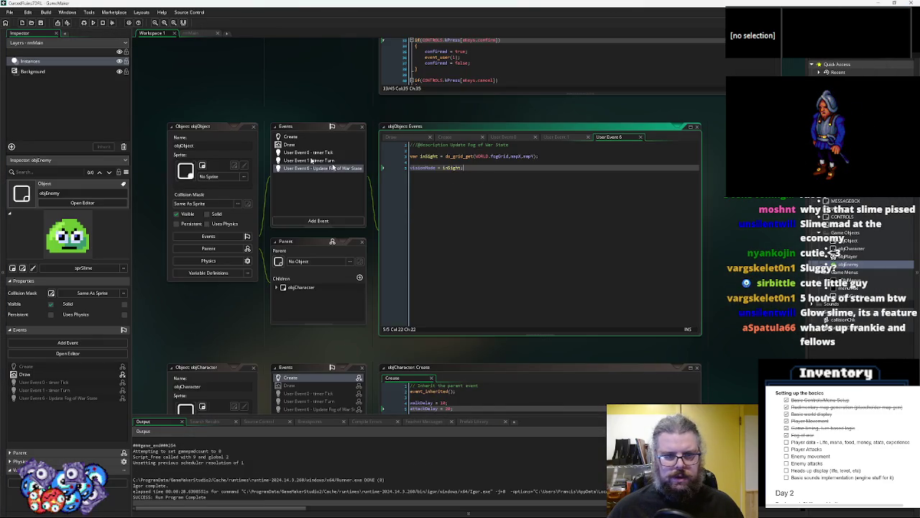
pyautogui.click(288, 145)
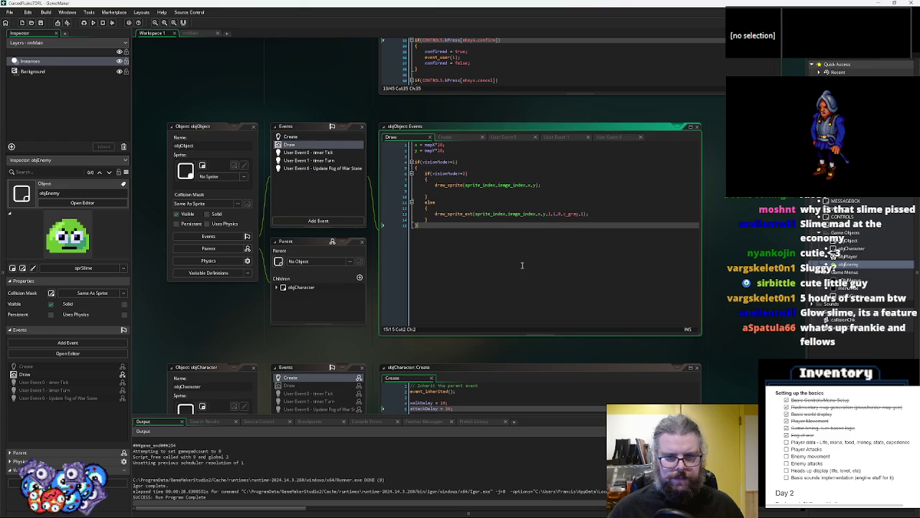
pyautogui.click(568, 214)
pyautogui.write('dk')
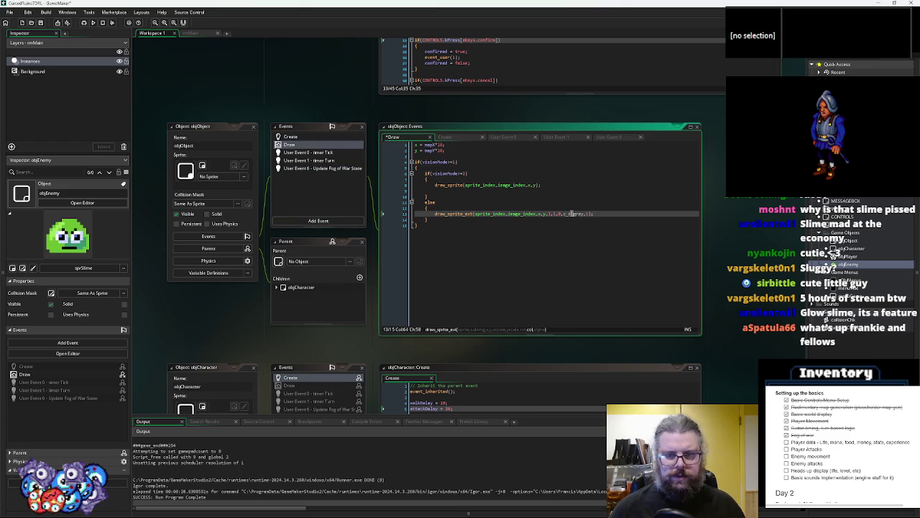
pyautogui.moveTo(584, 214)
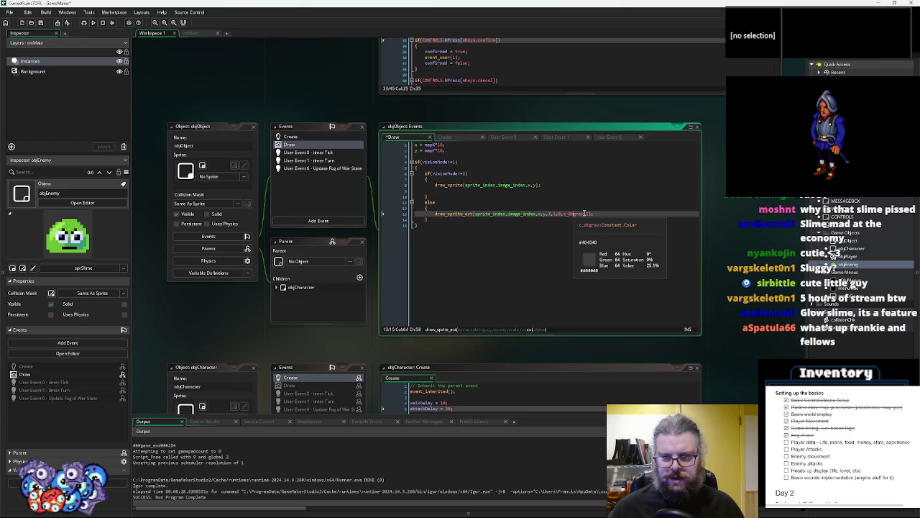
pyautogui.doubleClick(569, 214)
pyautogui.write('blue')
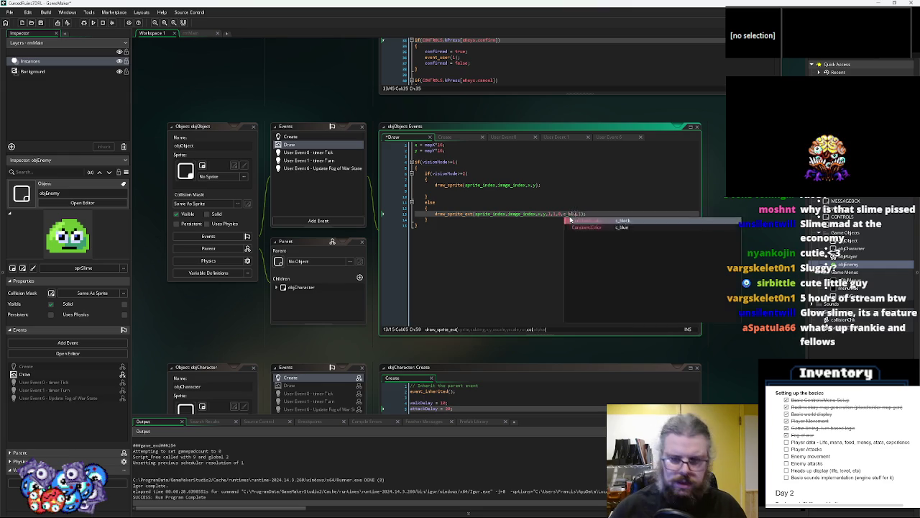
pyautogui.click(568, 213)
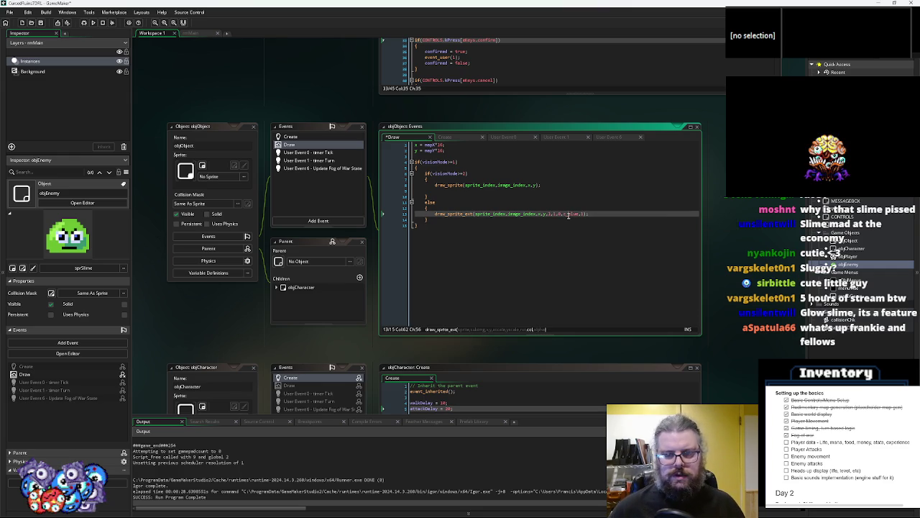
pyautogui.press('BackSpace')
pyautogui.press('BackSpace')
pyautogui.write('na')
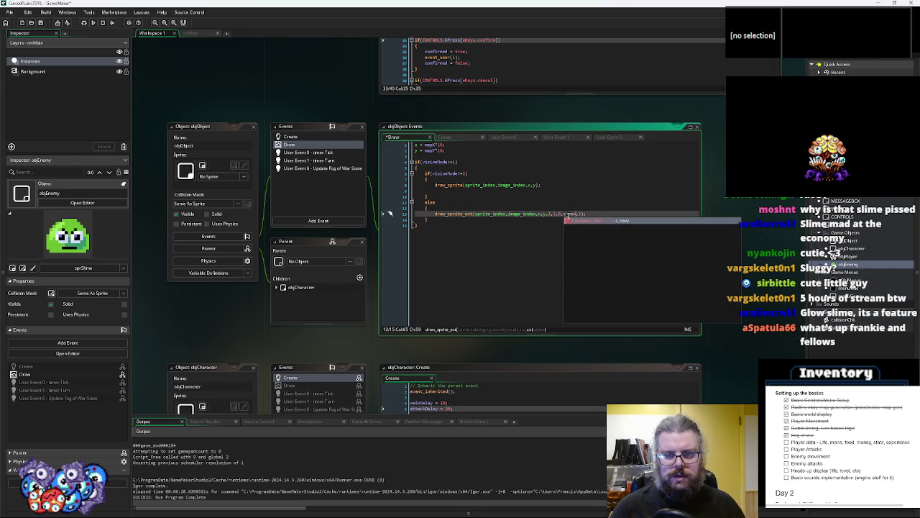
pyautogui.press('Return')
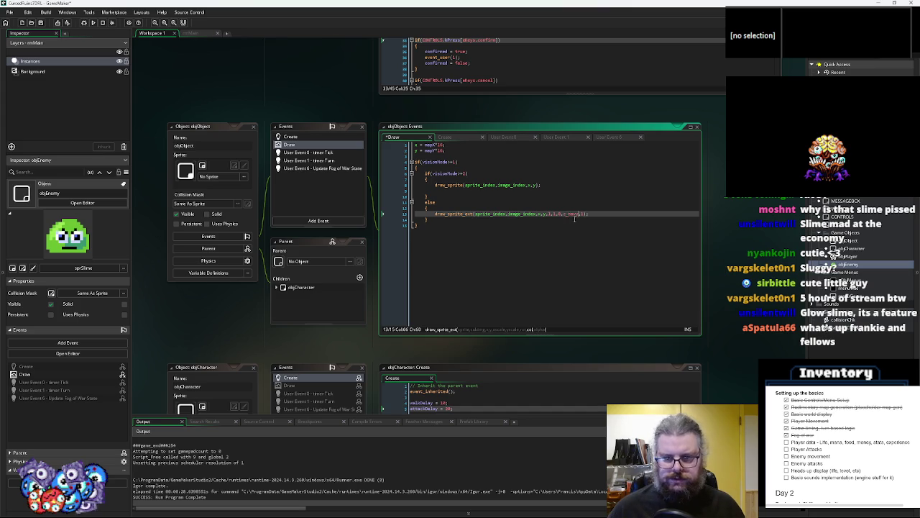
pyautogui.click(568, 246)
pyautogui.scroll(-3, 477, 267)
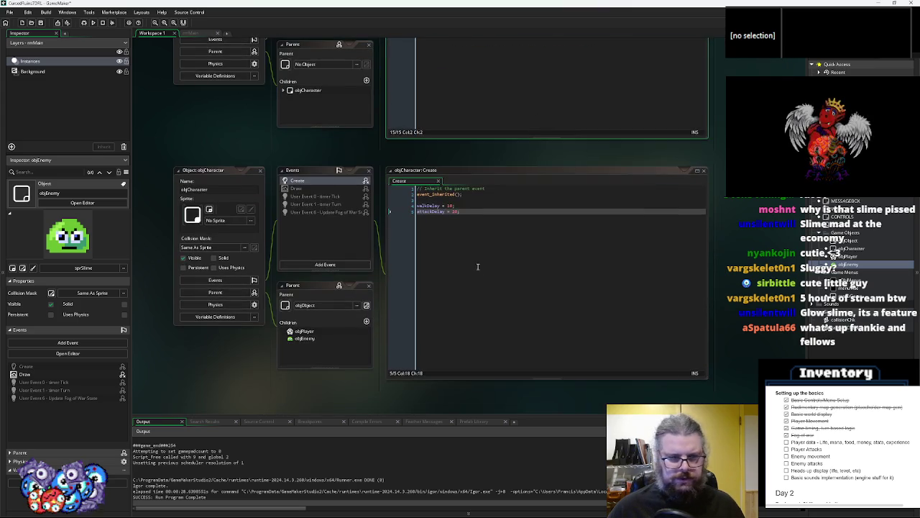
# Set the fog tint in WORLD's Draw event to c_navy, save, and run the game
pyautogui.scroll(3, 480, 263)
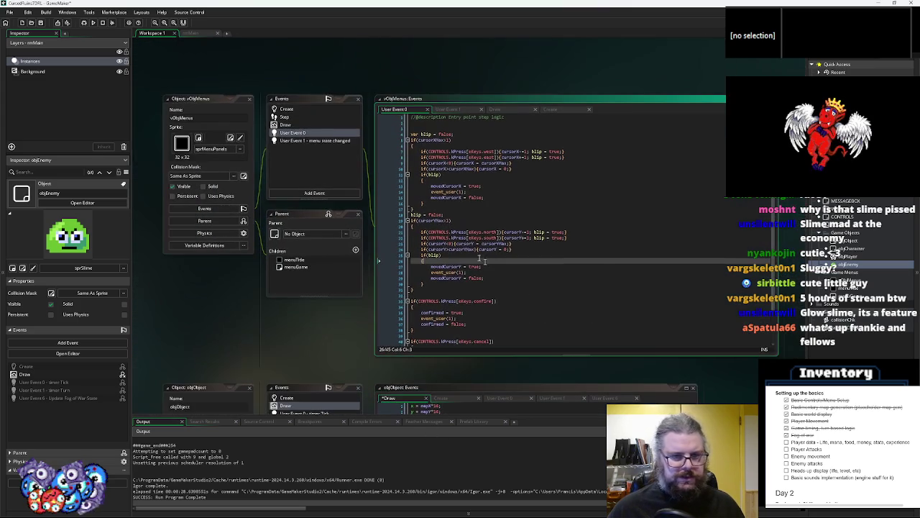
pyautogui.click(309, 125)
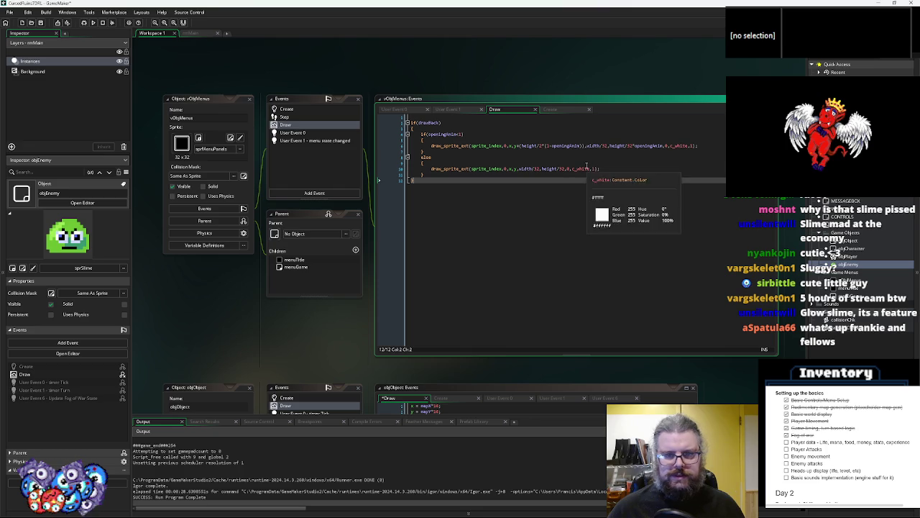
pyautogui.scroll(-5, 528, 250)
pyautogui.scroll(5, 394, 135)
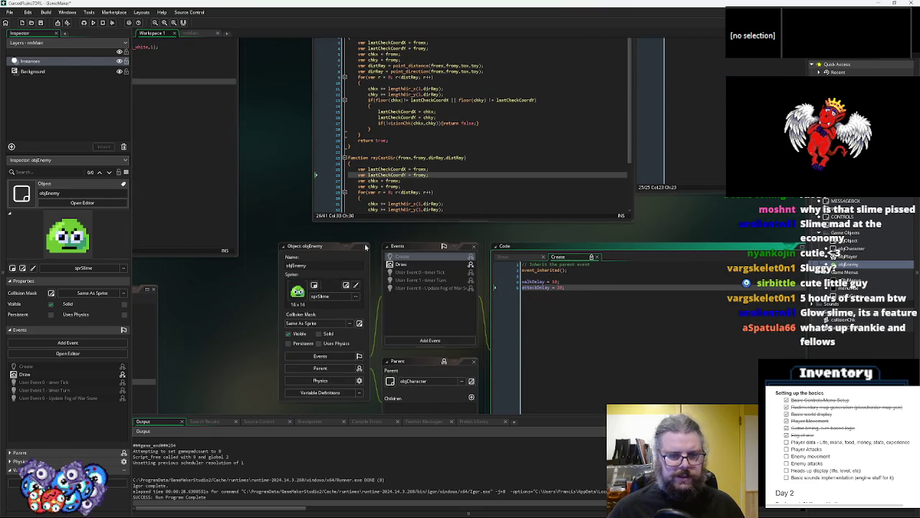
pyautogui.scroll(5, 374, 252)
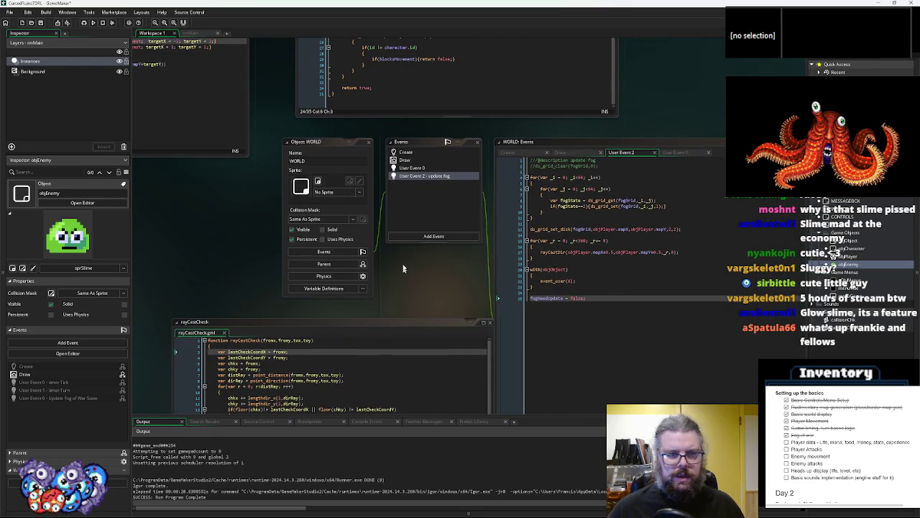
pyautogui.click(404, 160)
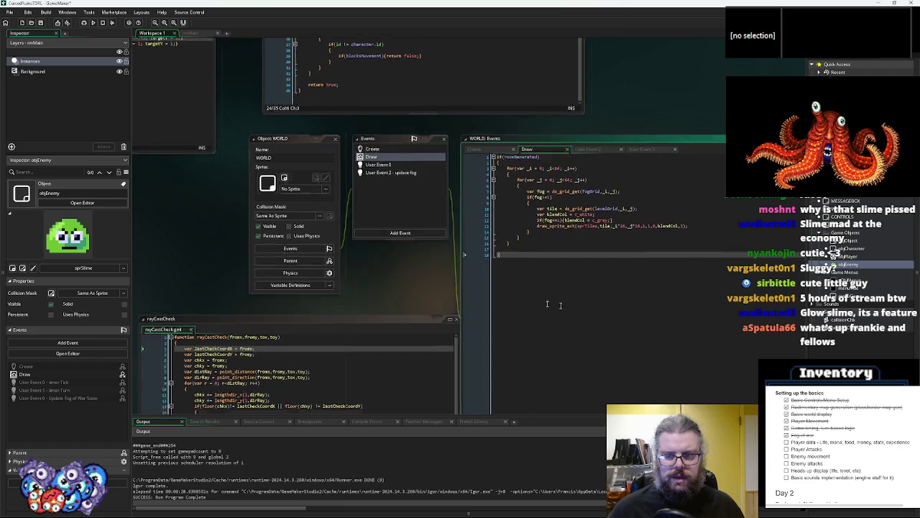
pyautogui.click(447, 207)
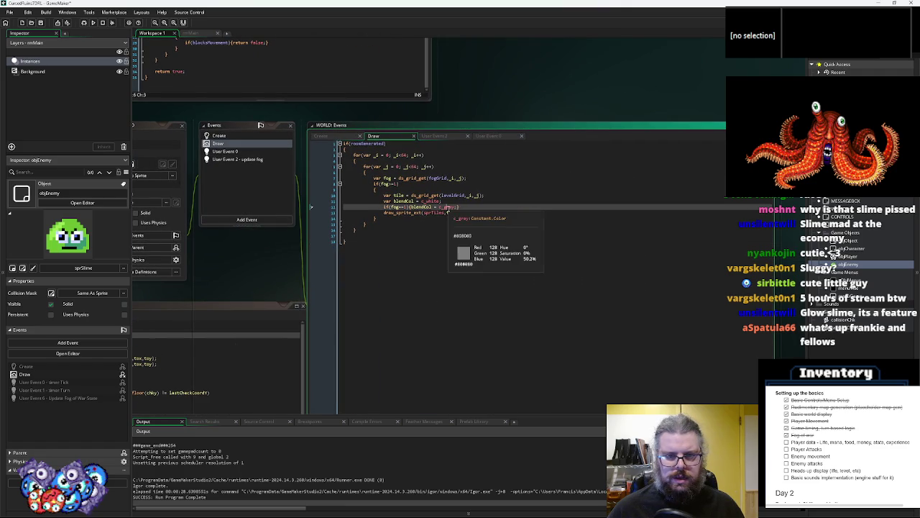
pyautogui.click(42, 23)
pyautogui.click(85, 23)
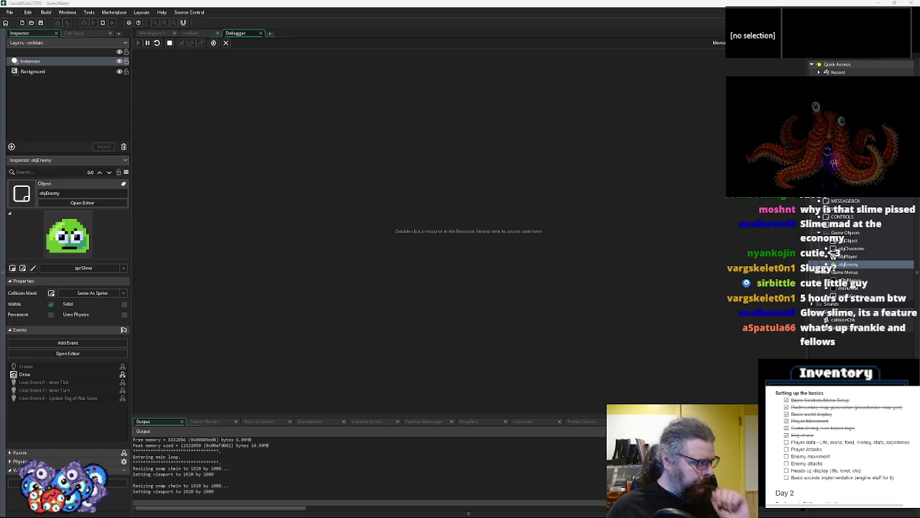
# Start a new game and walk the player up and right, then back left and down
pyautogui.press('Return')
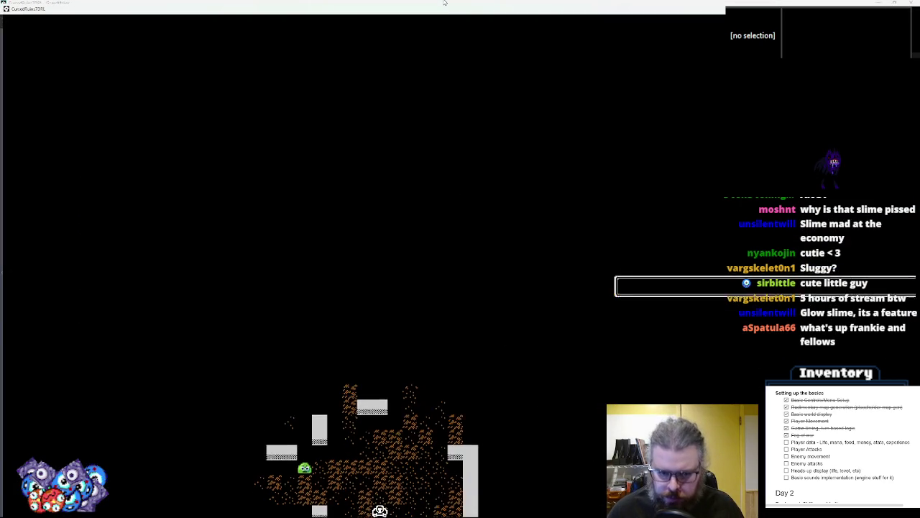
pyautogui.press('Up')
pyautogui.press('Up')
pyautogui.press('Up')
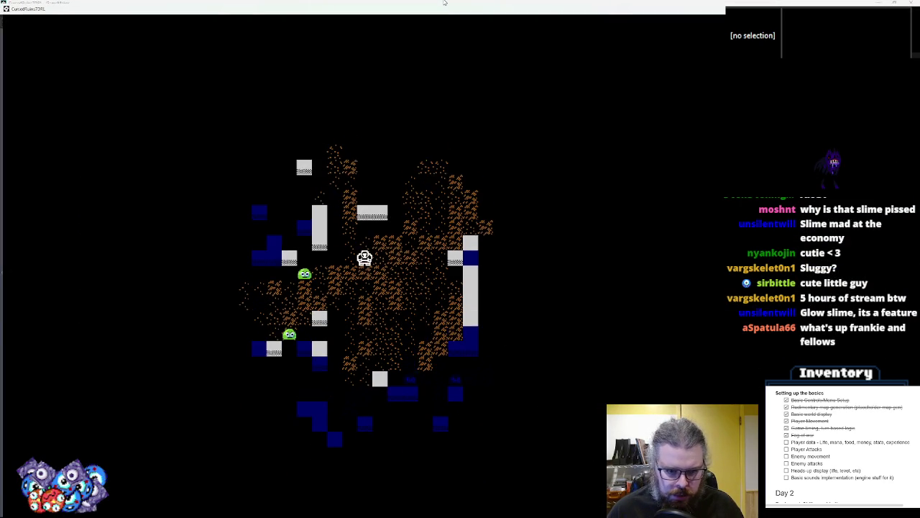
pyautogui.press('Right')
pyautogui.press('Right')
pyautogui.press('Right')
pyautogui.press('Right')
pyautogui.press('Up')
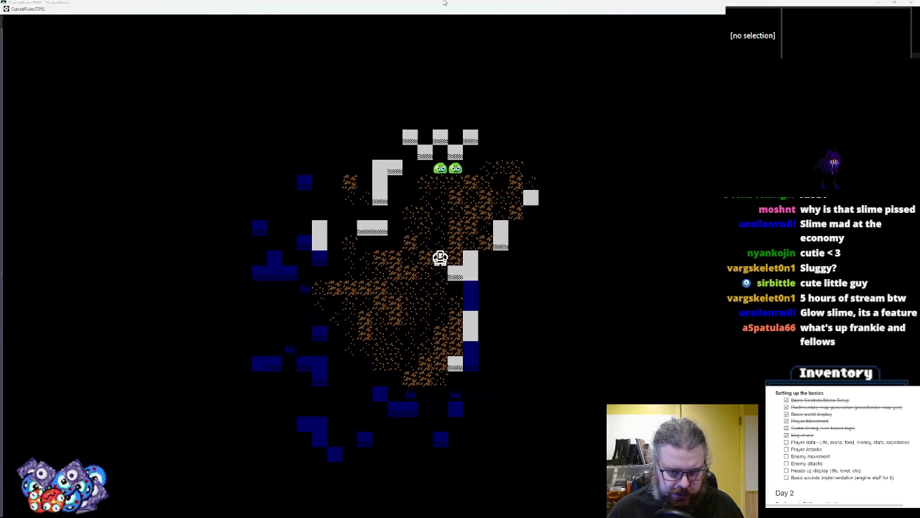
pyautogui.press('Up')
pyautogui.press('Right')
pyautogui.press('Right')
pyautogui.press('Right')
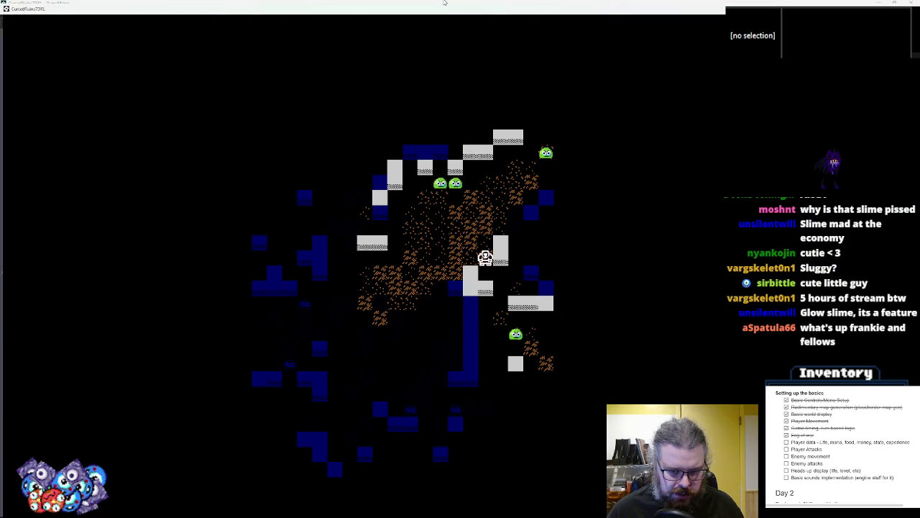
pyautogui.press('Left')
pyautogui.press('Left')
pyautogui.press('Left')
pyautogui.press('Left')
pyautogui.press('Down')
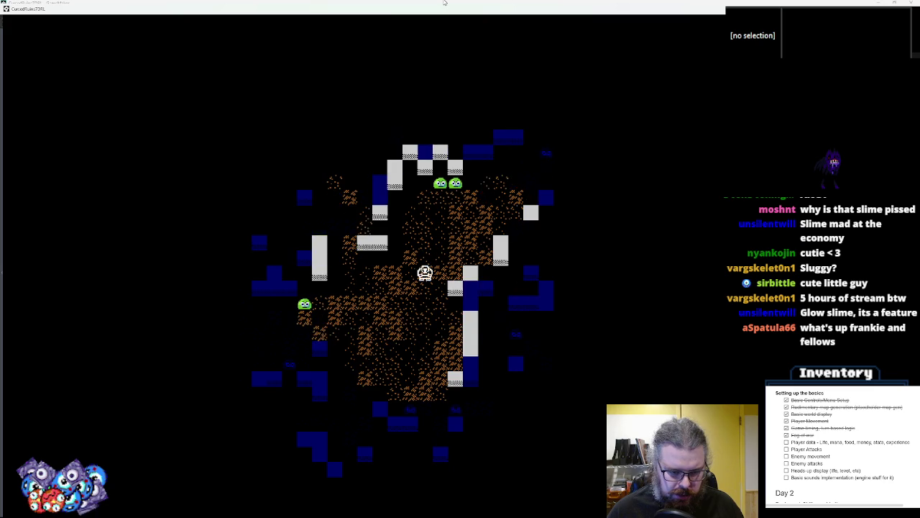
pyautogui.press('Down')
pyautogui.press('Down')
pyautogui.press('Down')
pyautogui.press('Left')
pyautogui.press('Left')
pyautogui.press('Left')
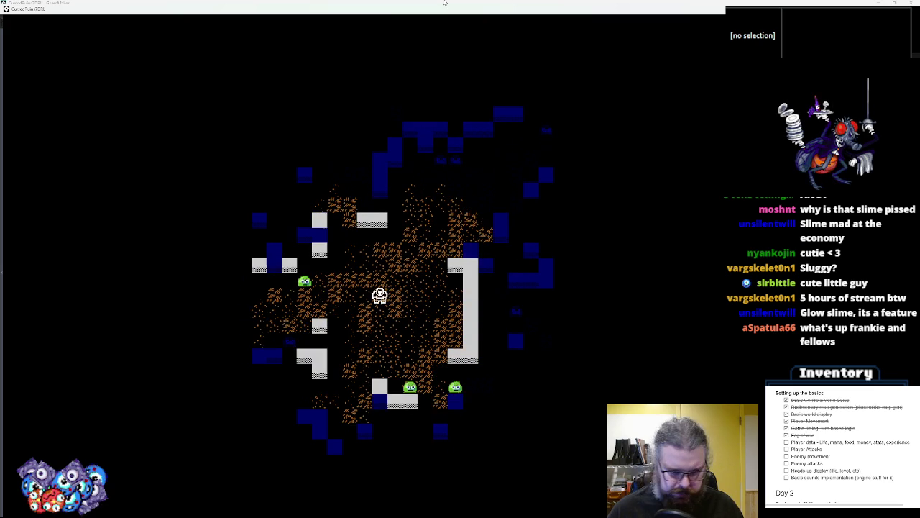
pyautogui.press('Down')
pyautogui.press('Down')
pyautogui.press('Down')
pyautogui.press('Down')
pyautogui.press('Left')
pyautogui.press('Down')
pyautogui.press('Down')
pyautogui.press('Down')
pyautogui.press('Down')
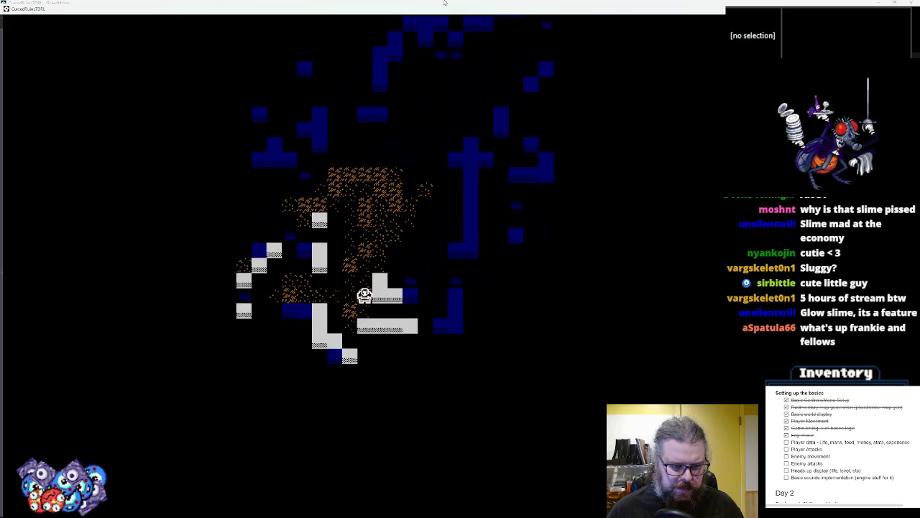
pyautogui.press('Left')
pyautogui.press('Left')
# Move the player up and right again, then close the game window
pyautogui.press('Up')
pyautogui.press('Up')
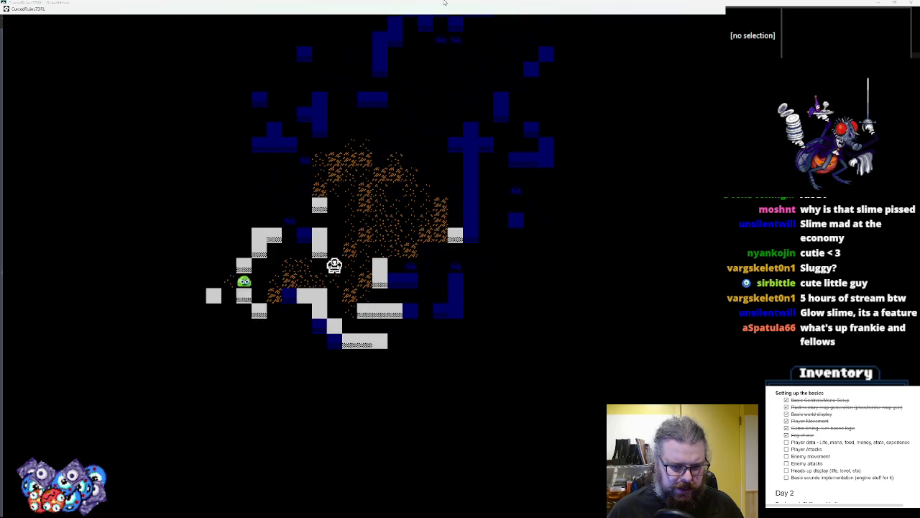
pyautogui.press('Up')
pyautogui.press('Up')
pyautogui.press('Up')
pyautogui.press('Right')
pyautogui.press('Up')
pyautogui.press('Up')
pyautogui.press('Up')
pyautogui.press('Up')
pyautogui.press('Right')
pyautogui.press('Right')
pyautogui.press('Right')
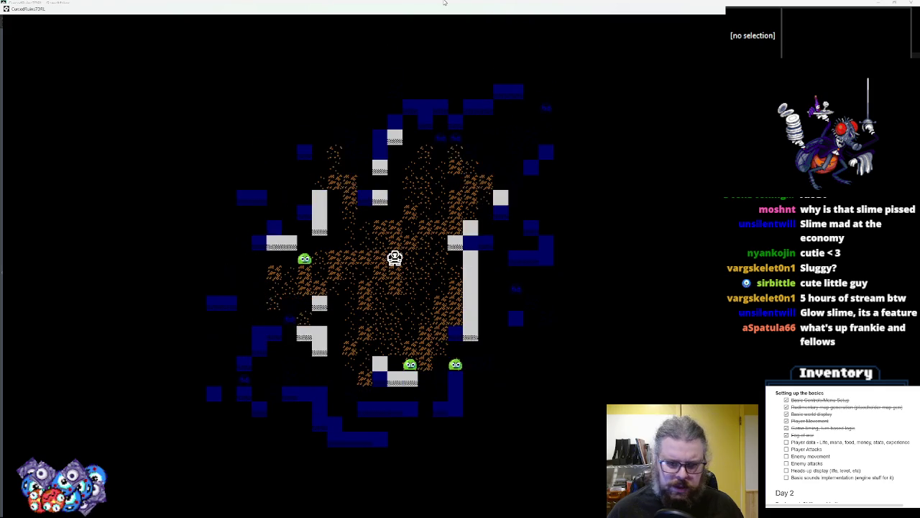
pyautogui.press('Right')
pyautogui.press('Right')
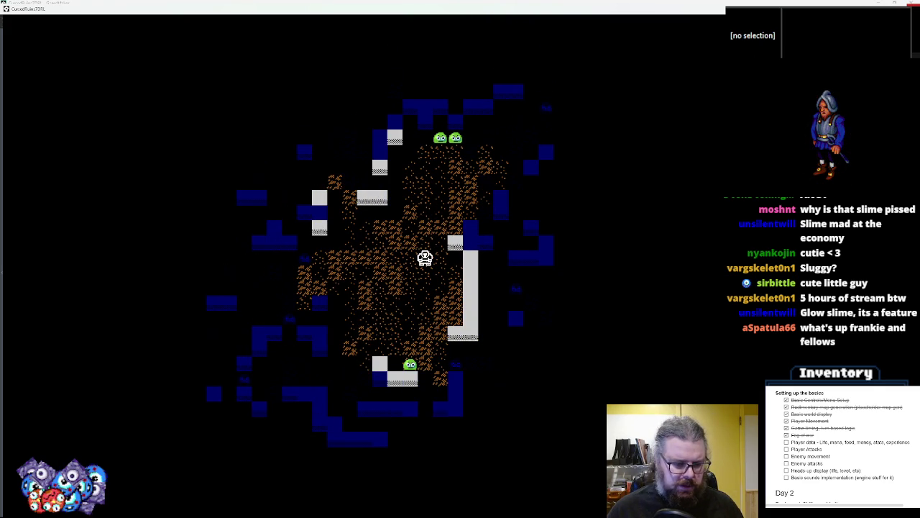
pyautogui.click(911, 5)
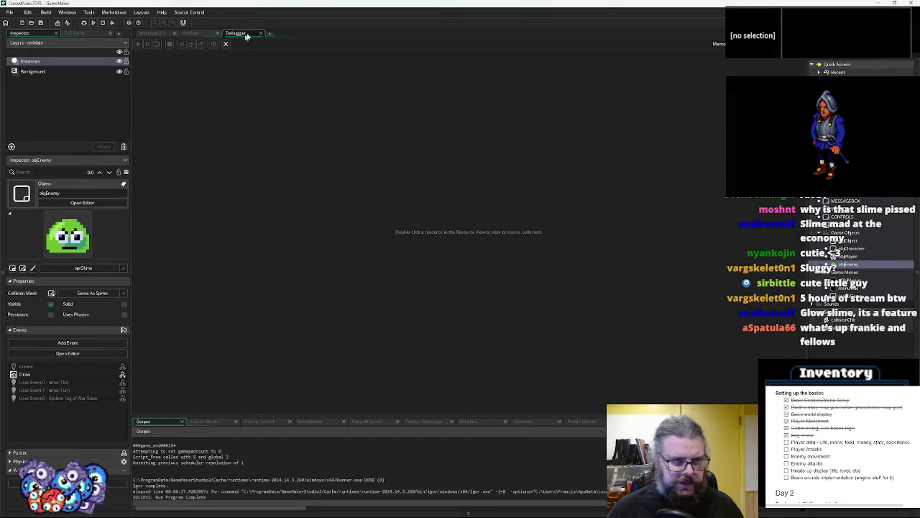
# Replace c_navy with c_dkgray as the fog tint in WORLD's Draw event
pyautogui.click(227, 44)
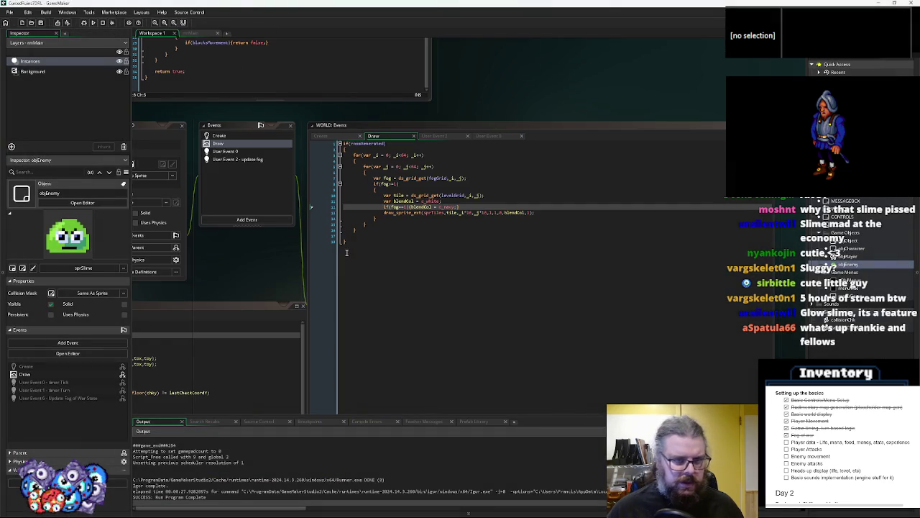
pyautogui.click(457, 207)
pyautogui.press('BackSpace')
pyautogui.press('BackSpace')
pyautogui.press('BackSpace')
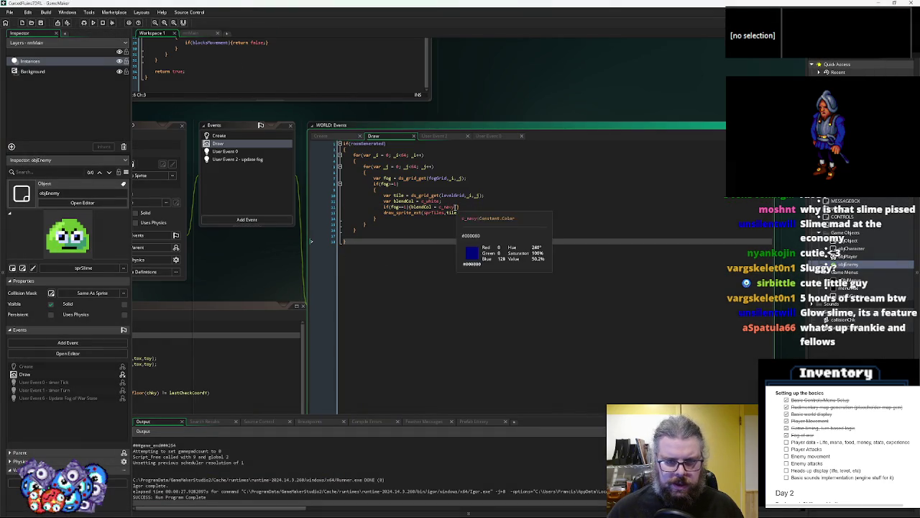
pyautogui.write('dkgray')
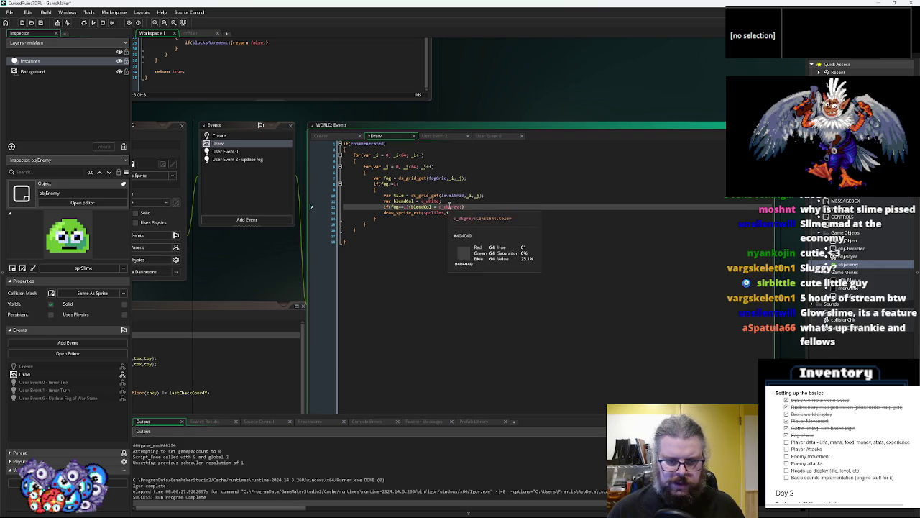
pyautogui.click(440, 287)
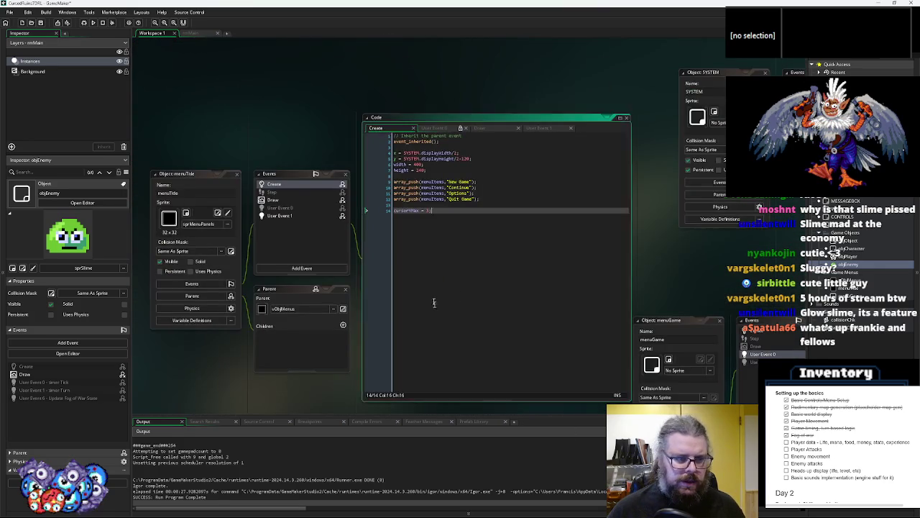
# Switch objObject's hidden-sprite tint to dark gray, save, and launch a debug run
pyautogui.scroll(-3, 384, 237)
pyautogui.scroll(5, 388, 209)
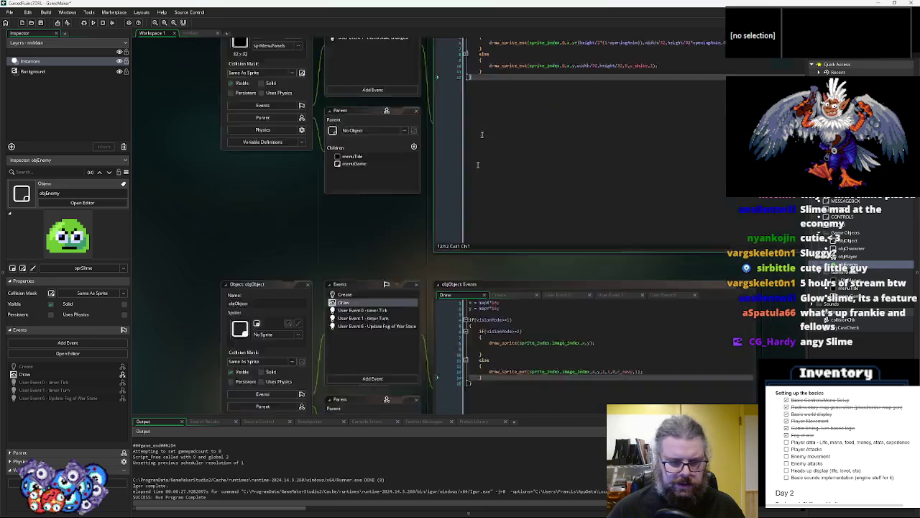
pyautogui.click(506, 149)
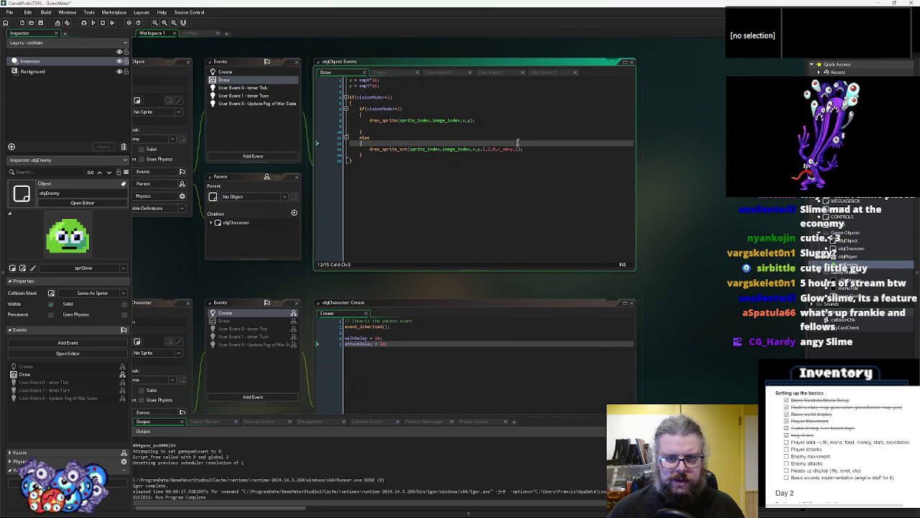
pyautogui.click(41, 22)
pyautogui.click(84, 23)
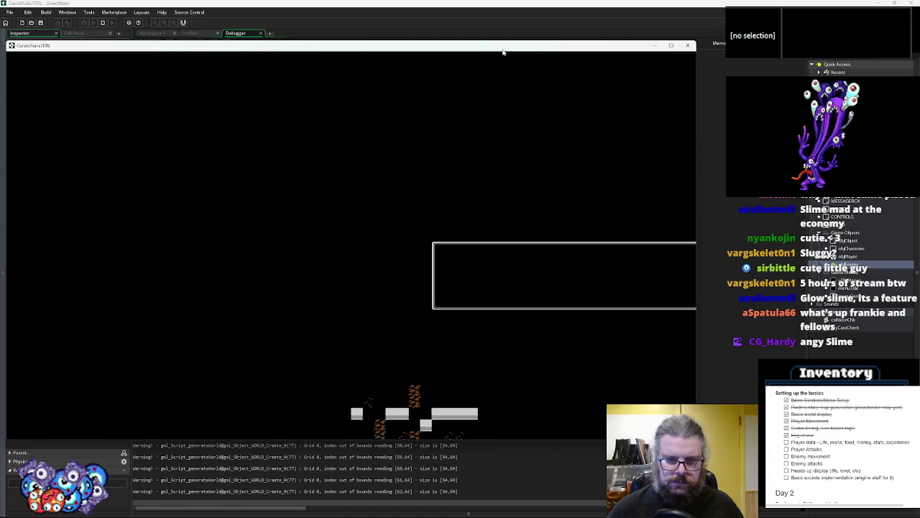
# Walk the player down, then back up and left into a slime in the dark-gray fog
pyautogui.press('Right')
pyautogui.press('Right')
pyautogui.press('Right')
pyautogui.press('Up')
pyautogui.press('Up')
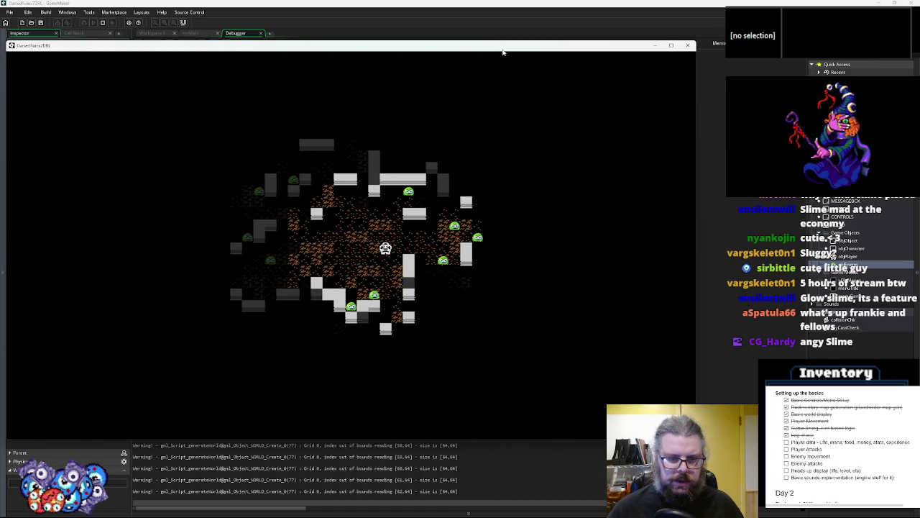
pyautogui.press('Down')
pyautogui.press('Down')
pyautogui.press('Down')
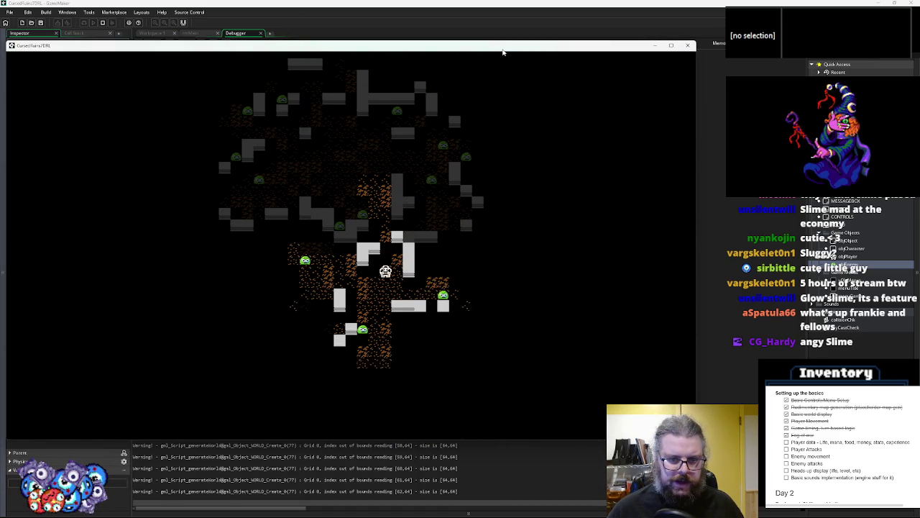
pyautogui.press('Down')
pyautogui.press('Down')
pyautogui.press('Down')
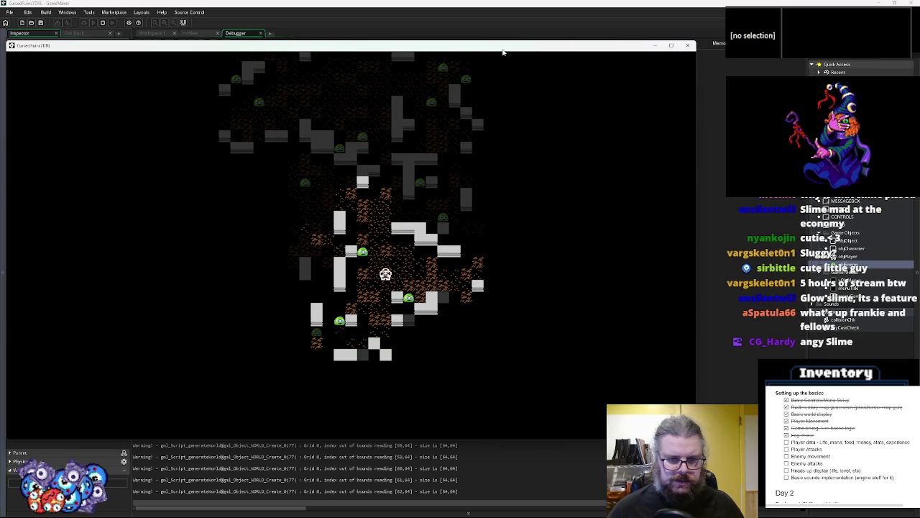
pyautogui.press('Down')
pyautogui.press('Down')
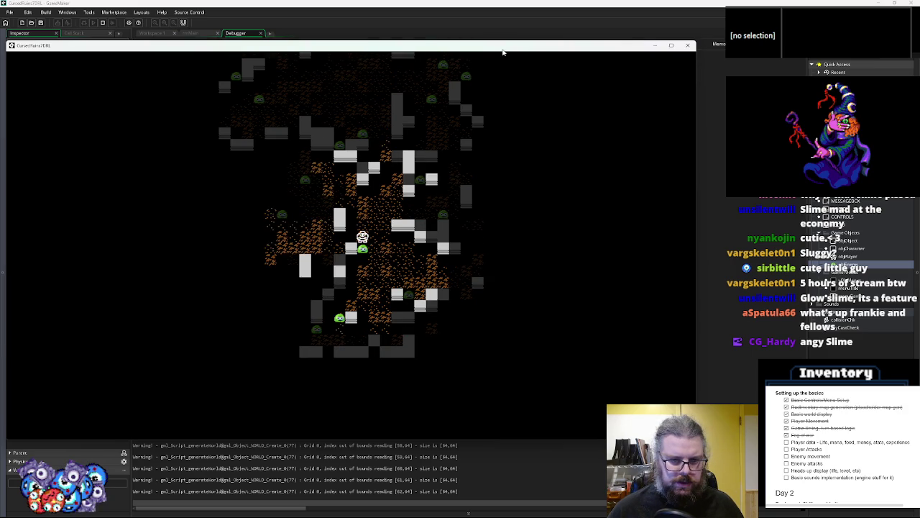
pyautogui.press('Up')
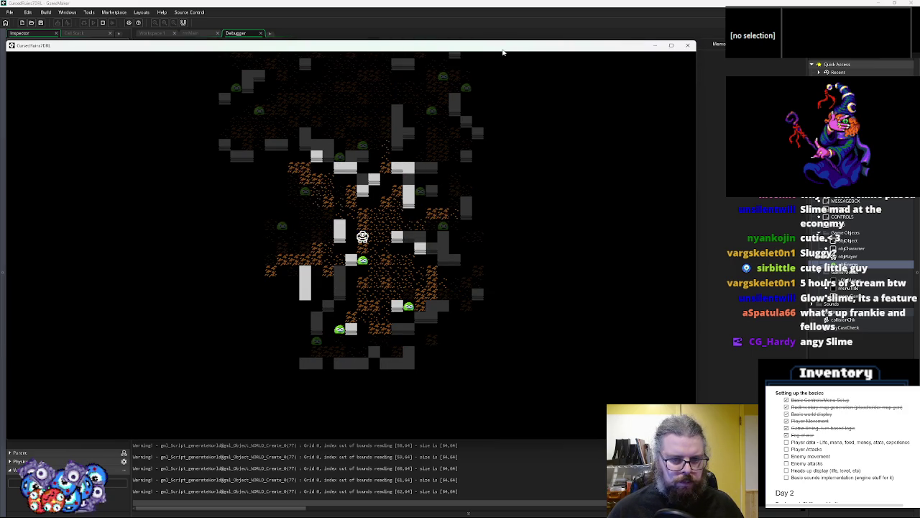
pyautogui.press('Left')
pyautogui.press('Up')
pyautogui.press('Up')
pyautogui.press('Up')
pyautogui.press('Up')
pyautogui.press('Up')
pyautogui.press('Right')
pyautogui.press('Right')
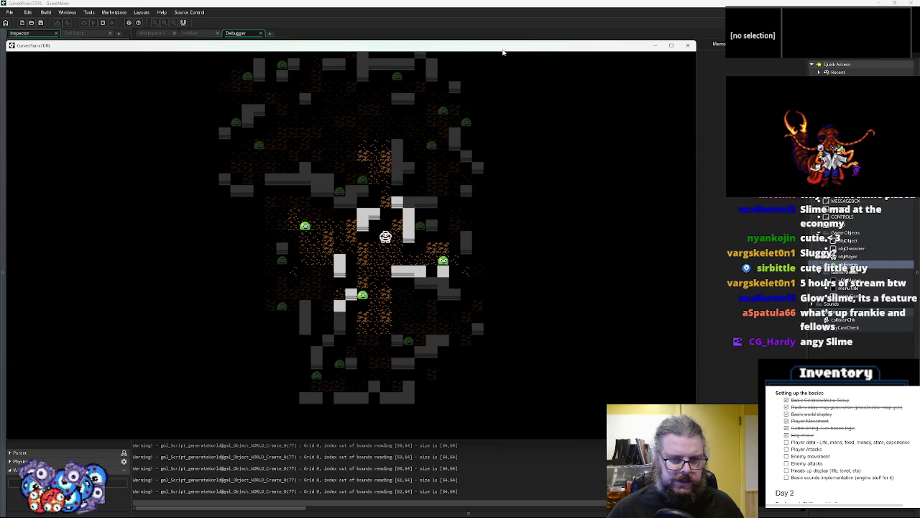
pyautogui.press('Up')
pyautogui.press('Up')
pyautogui.press('Up')
pyautogui.press('Up')
pyautogui.press('Up')
pyautogui.press('Up')
pyautogui.press('Left')
pyautogui.press('Left')
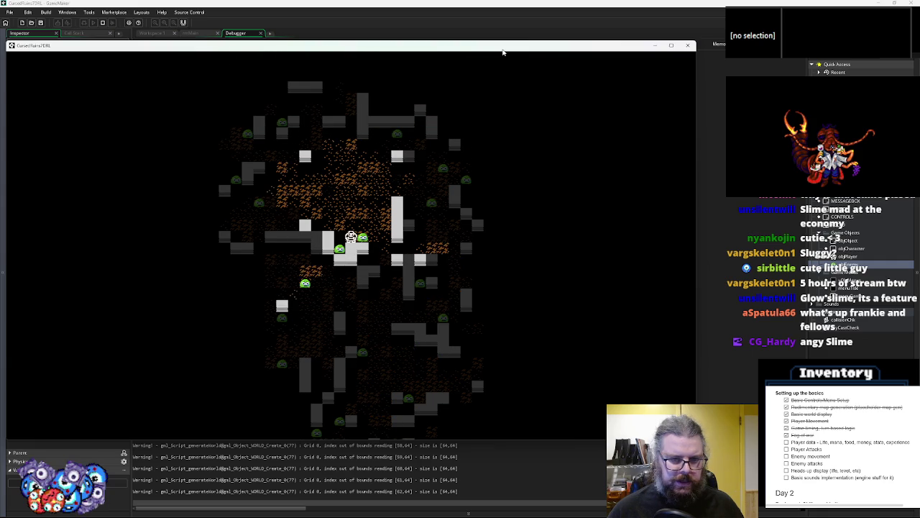
# Move the player further up and left, then close the game window
pyautogui.press('Up')
pyautogui.press('Up')
pyautogui.press('Up')
pyautogui.press('Left')
pyautogui.press('Left')
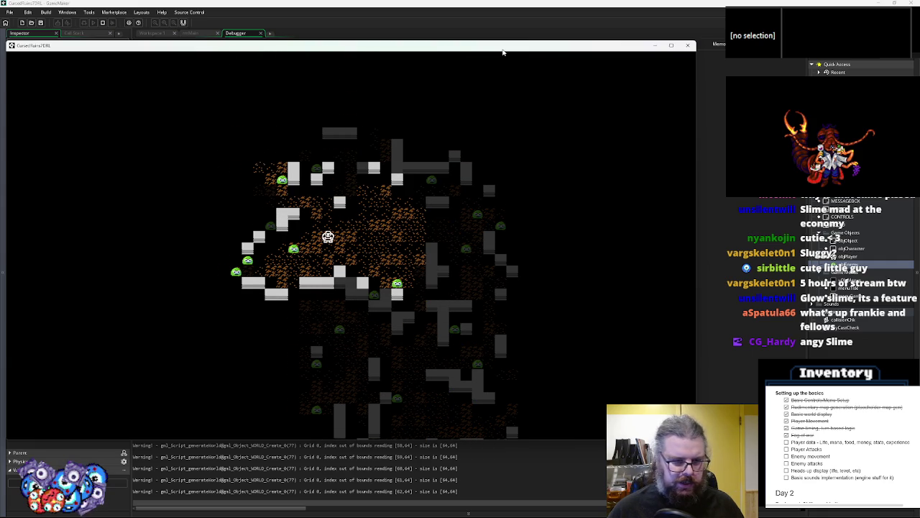
pyautogui.press('Left')
pyautogui.press('Left')
pyautogui.press('Left')
pyautogui.press('Down')
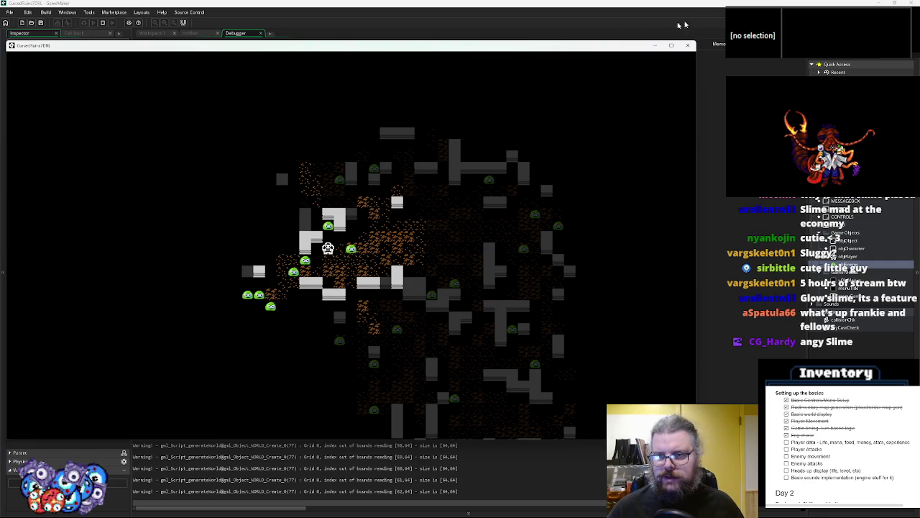
pyautogui.click(690, 46)
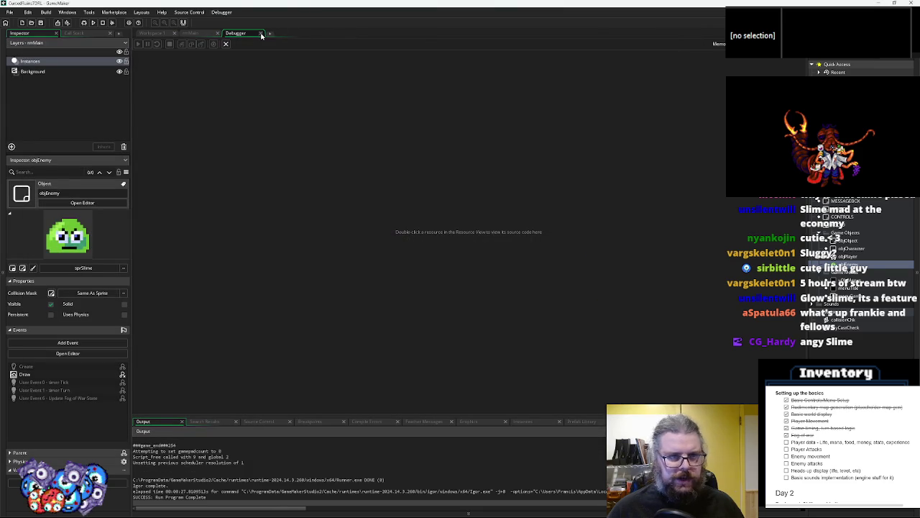
# Return to the workspace and open the collisionChk script in an enlarged window
pyautogui.click(261, 34)
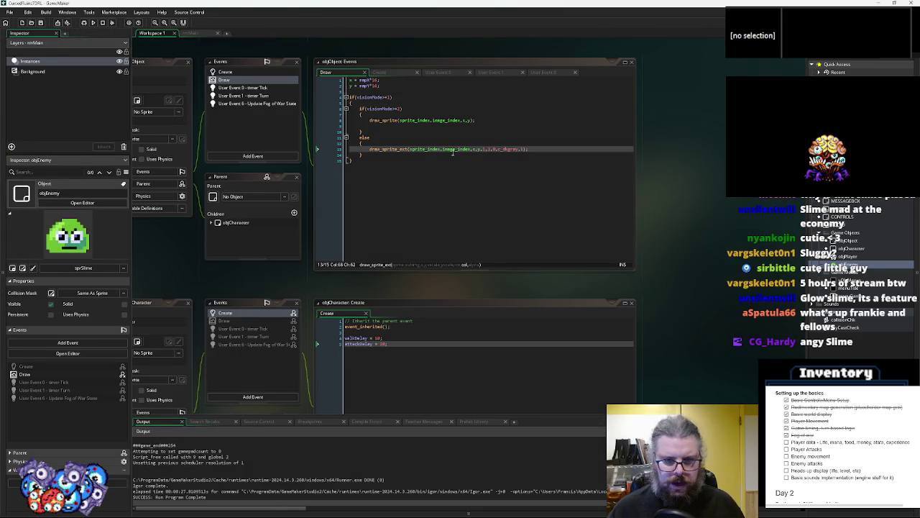
pyautogui.scroll(5, 453, 151)
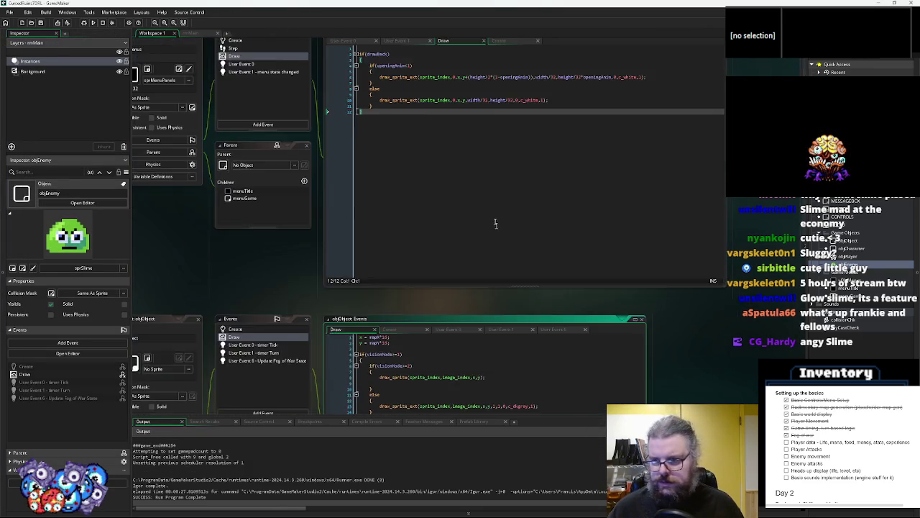
pyautogui.scroll(2, 495, 224)
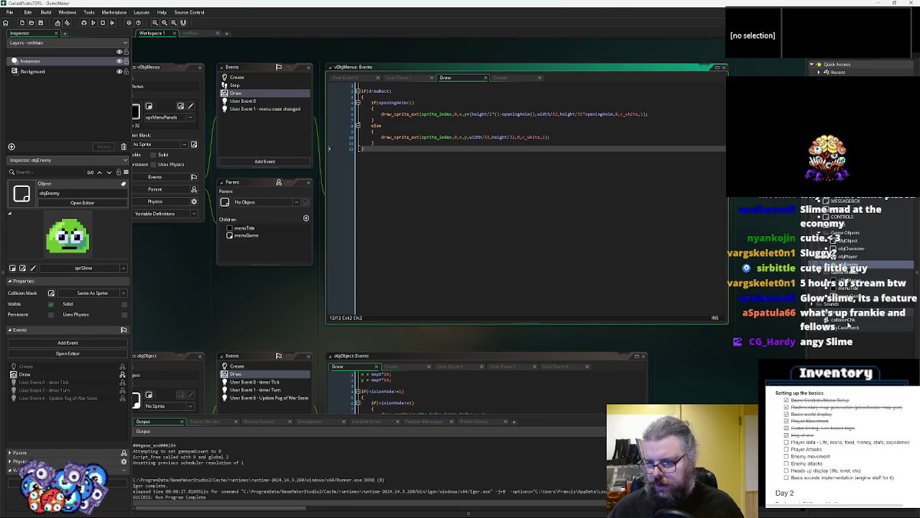
pyautogui.doubleClick(847, 322)
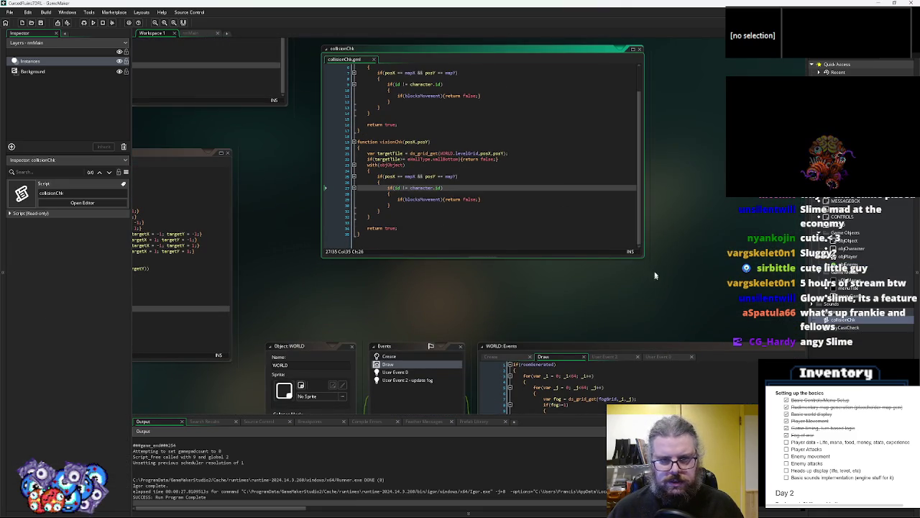
pyautogui.moveTo(643, 258); pyautogui.dragTo(722, 303)
pyautogui.press('Down')
pyautogui.press('Down')
pyautogui.press('Down')
pyautogui.scroll(2, 472, 237)
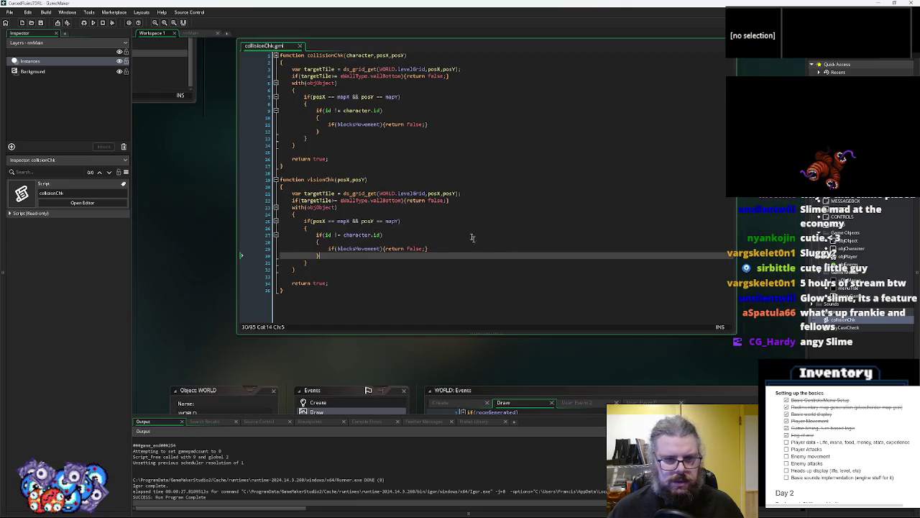
# In collisionChk, replace false on line 11 with id, change line 4's false to 1, and save
pyautogui.click(461, 172)
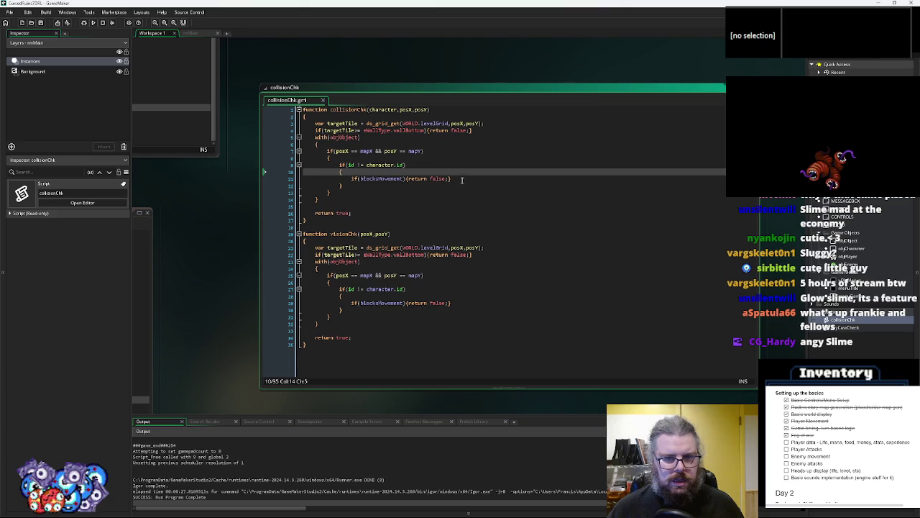
pyautogui.click(453, 180)
pyautogui.doubleClick(437, 179)
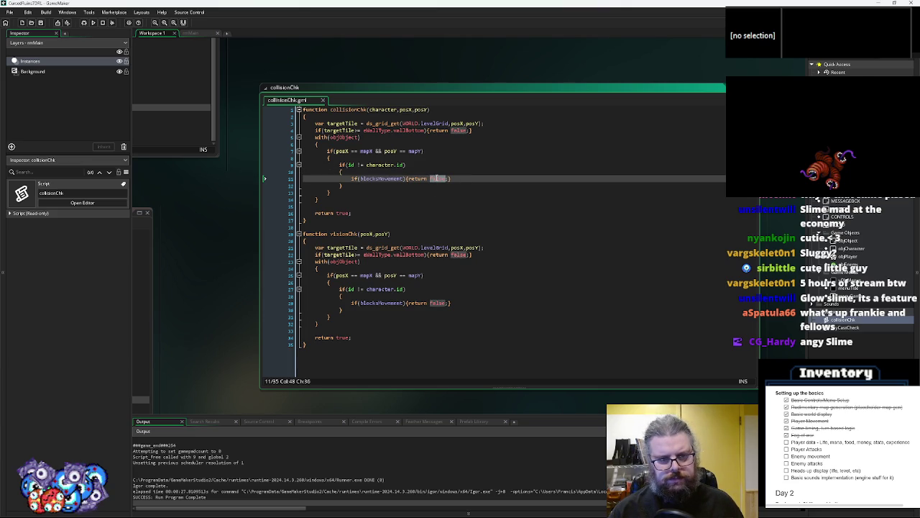
pyautogui.click(437, 178)
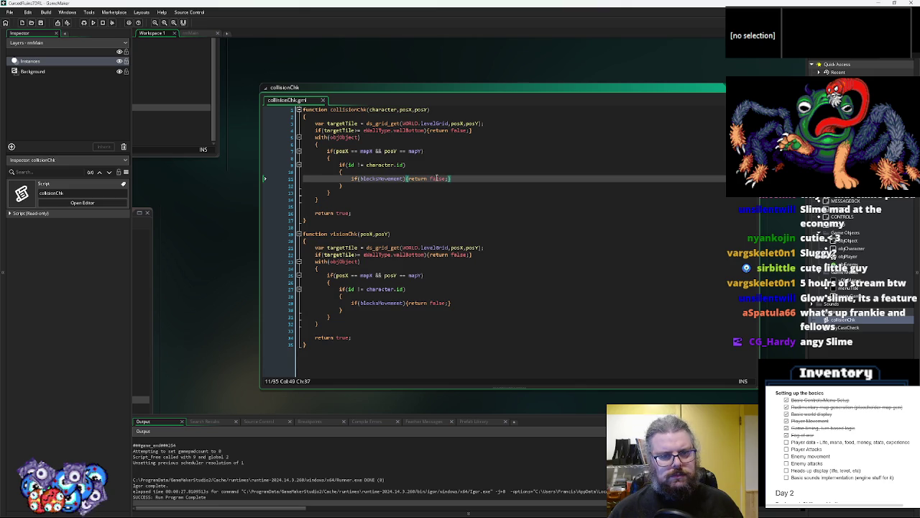
pyautogui.press('Up')
pyautogui.press('Up')
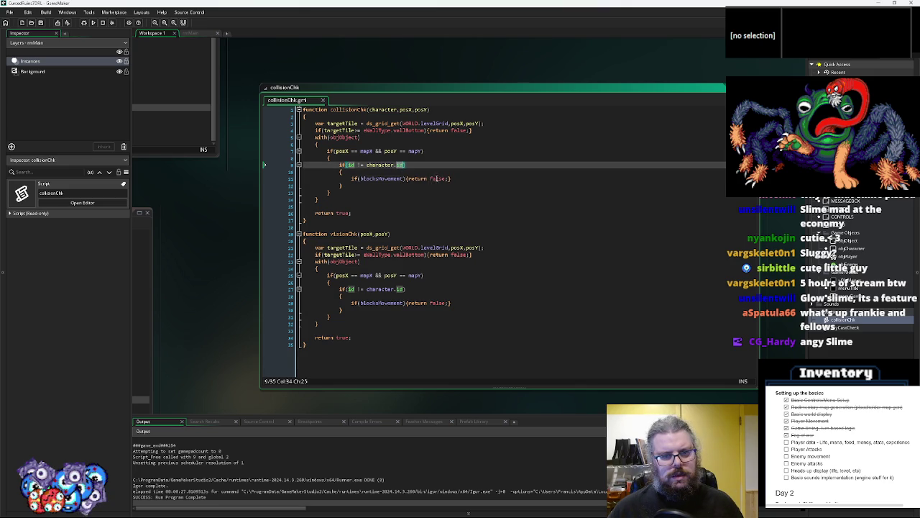
pyautogui.doubleClick(437, 179)
pyautogui.write('id')
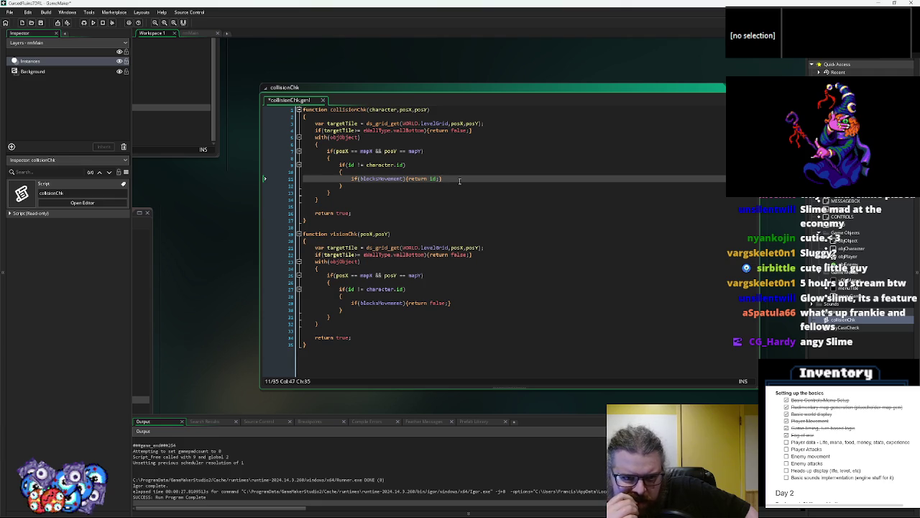
pyautogui.doubleClick(342, 212)
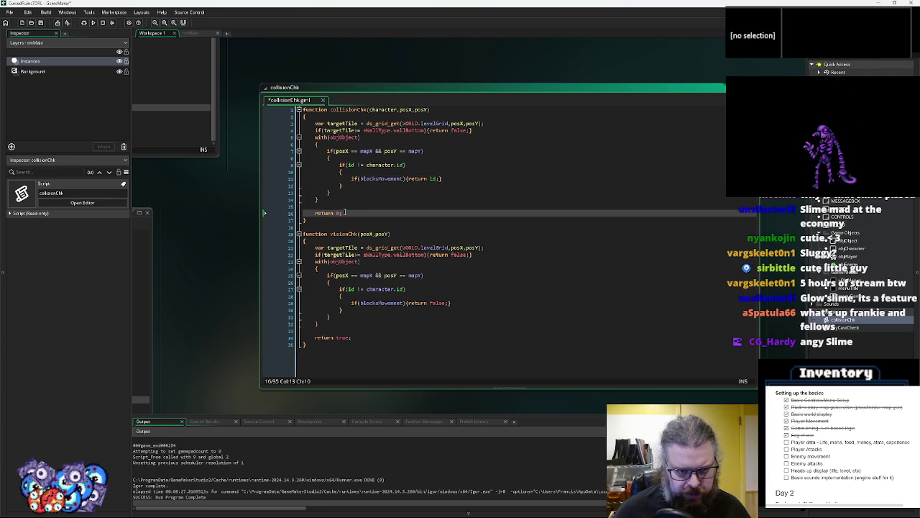
pyautogui.doubleClick(458, 130)
pyautogui.write('1')
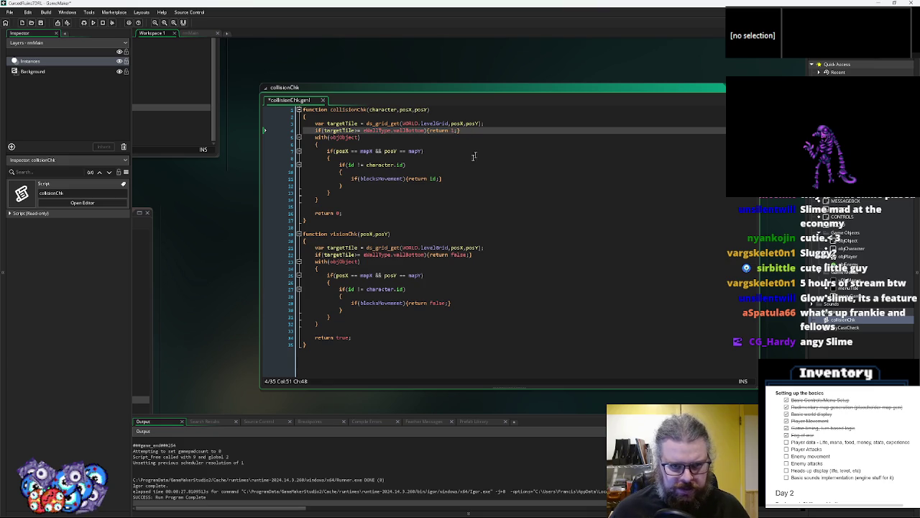
pyautogui.click(455, 177)
pyautogui.click(41, 23)
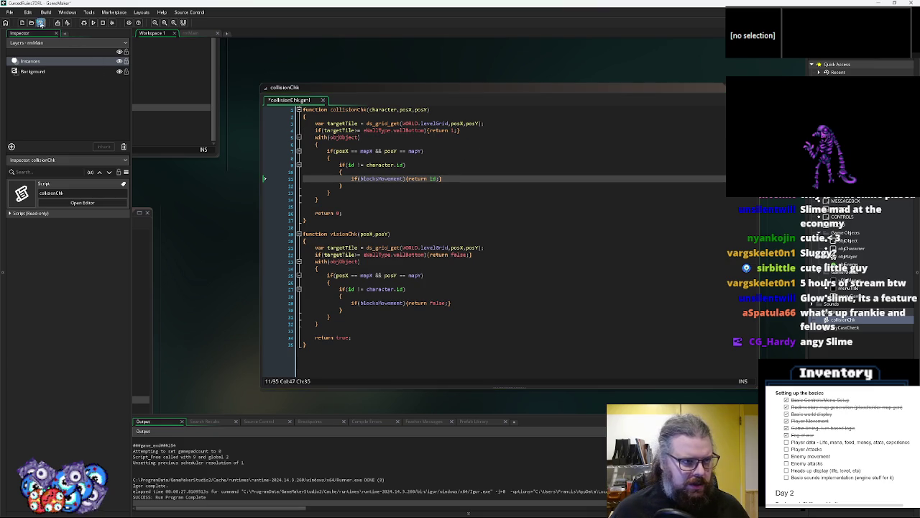
# Review the return id and return 0 lines at the end of collisionChk
pyautogui.click(438, 181)
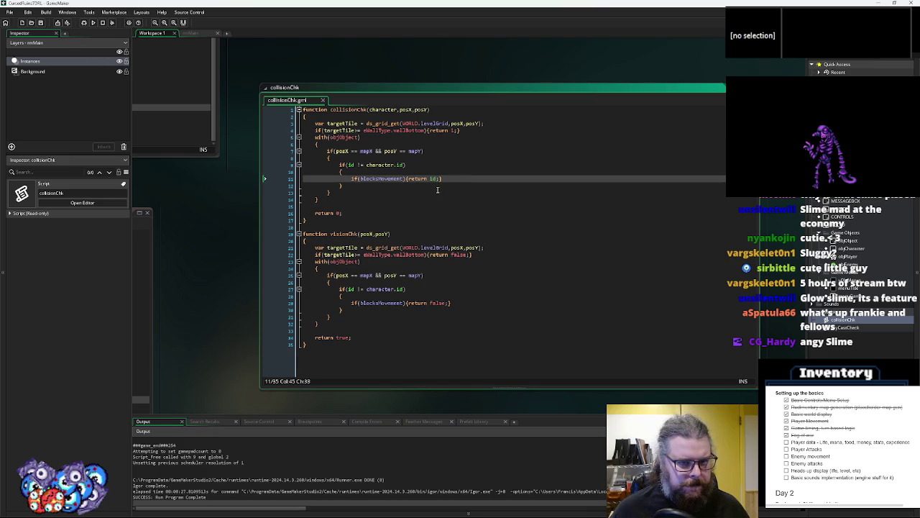
pyautogui.click(437, 190)
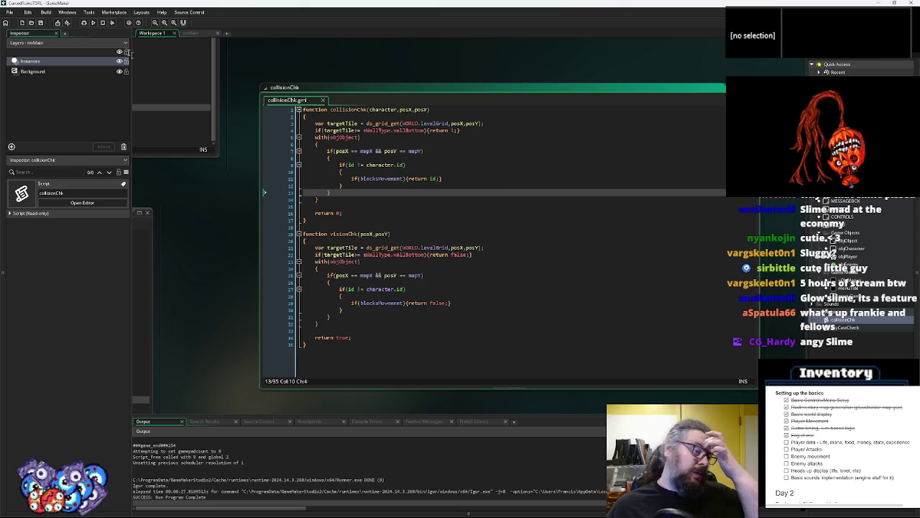
pyautogui.click(46, 23)
pyautogui.click(343, 213)
pyautogui.moveTo(423, 225)
pyautogui.mouseDown()
pyautogui.moveTo(546, 209)
pyautogui.moveTo(450, 216)
pyautogui.mouseUp()
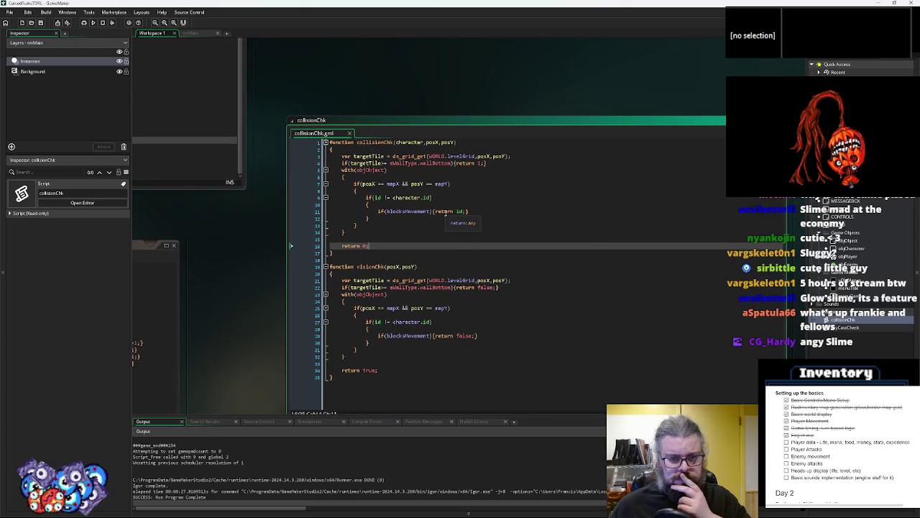
pyautogui.click(446, 213)
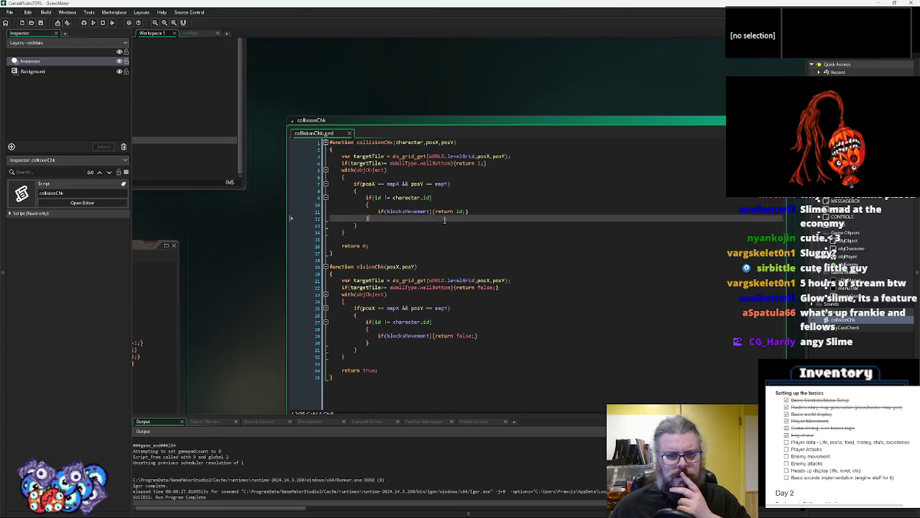
pyautogui.moveTo(446, 213); pyautogui.dragTo(418, 214)
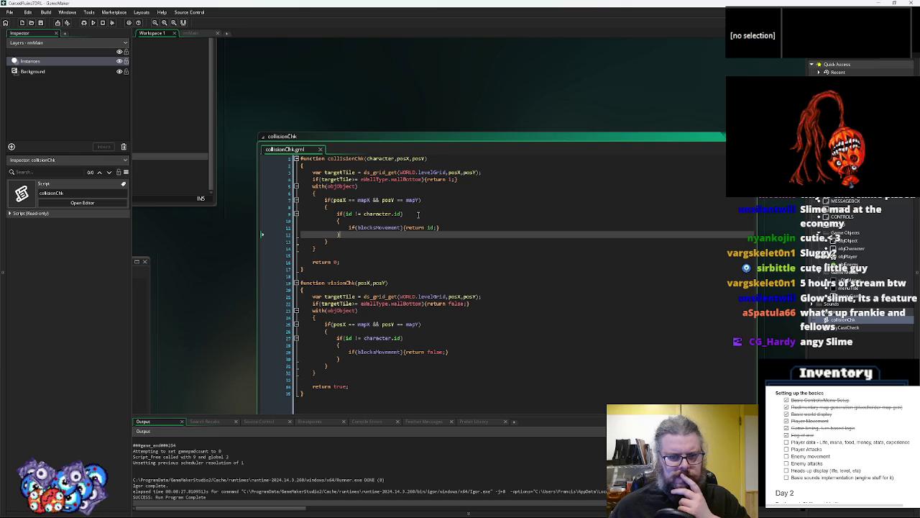
# Pan the workspace to bring the menu object's event code into view
pyautogui.moveTo(412, 260); pyautogui.dragTo(537, 254)
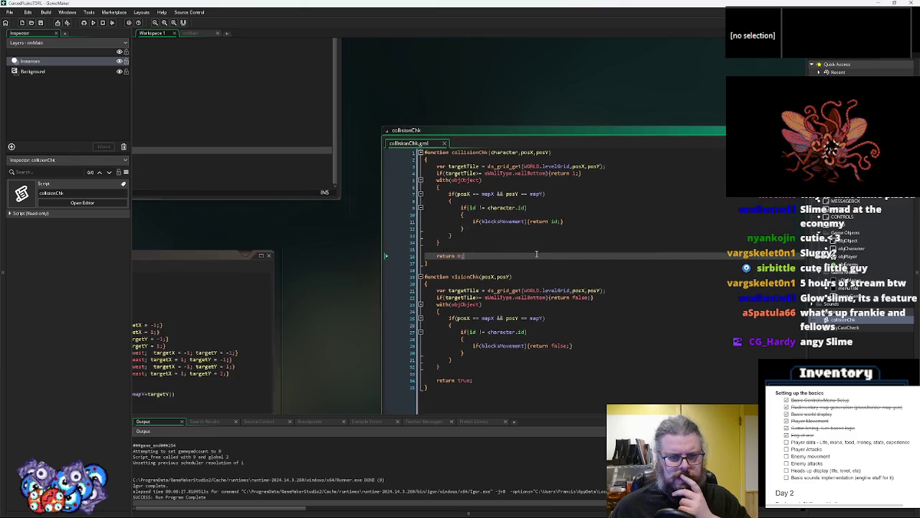
pyautogui.moveTo(471, 126); pyautogui.dragTo(434, 125)
pyautogui.moveTo(355, 250)
pyautogui.mouseDown()
pyautogui.moveTo(595, 273)
pyautogui.moveTo(578, 275)
pyautogui.moveTo(590, 261)
pyautogui.moveTo(485, 230)
pyautogui.moveTo(247, 261)
pyautogui.moveTo(575, 280)
pyautogui.moveTo(293, 240)
pyautogui.moveTo(681, 176)
pyautogui.mouseUp()
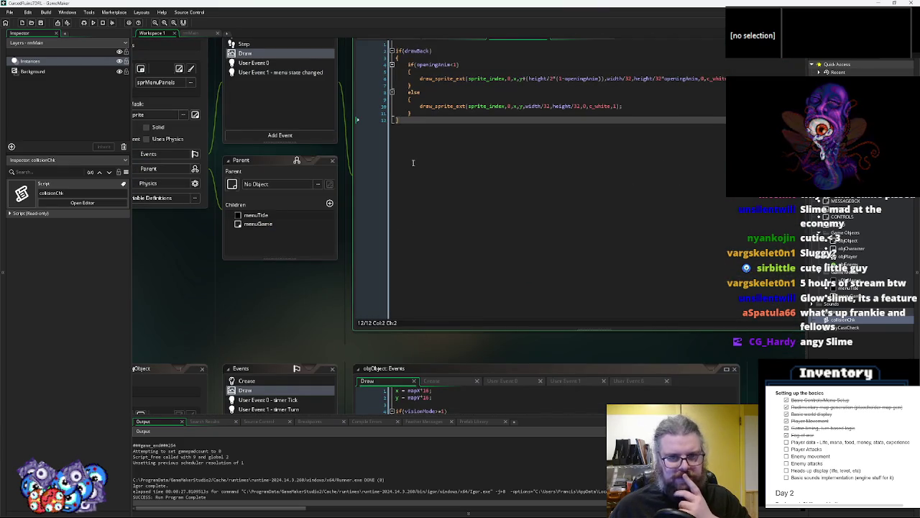
pyautogui.moveTo(418, 167)
pyautogui.mouseDown()
pyautogui.moveTo(456, 207)
pyautogui.moveTo(523, 139)
pyautogui.moveTo(534, 93)
pyautogui.moveTo(525, 277)
pyautogui.mouseUp()
# In menuGame User Event 0, make the collisionChk condition compare its result with 0
pyautogui.moveTo(590, 225); pyautogui.dragTo(577, 94)
pyautogui.moveTo(504, 124); pyautogui.dragTo(504, 137)
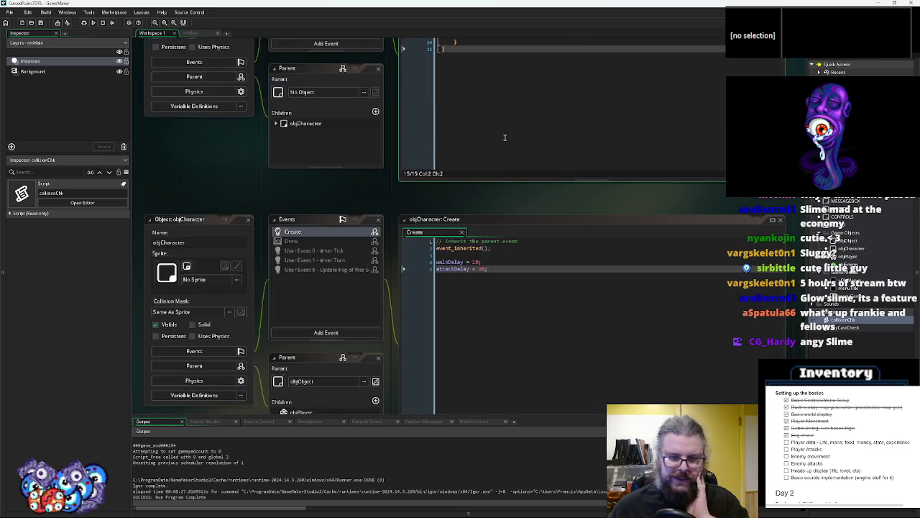
pyautogui.scroll(-5, 505, 138)
pyautogui.scroll(8, 540, 191)
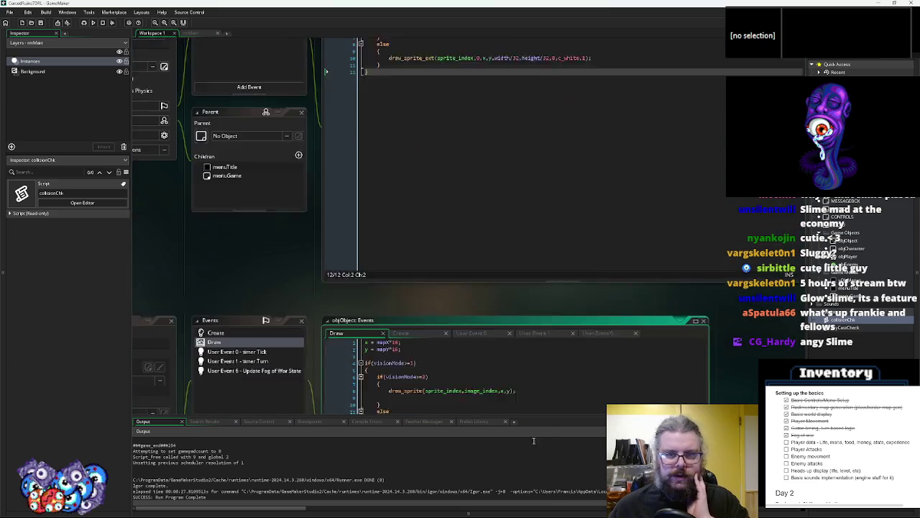
pyautogui.scroll(-10, 524, 360)
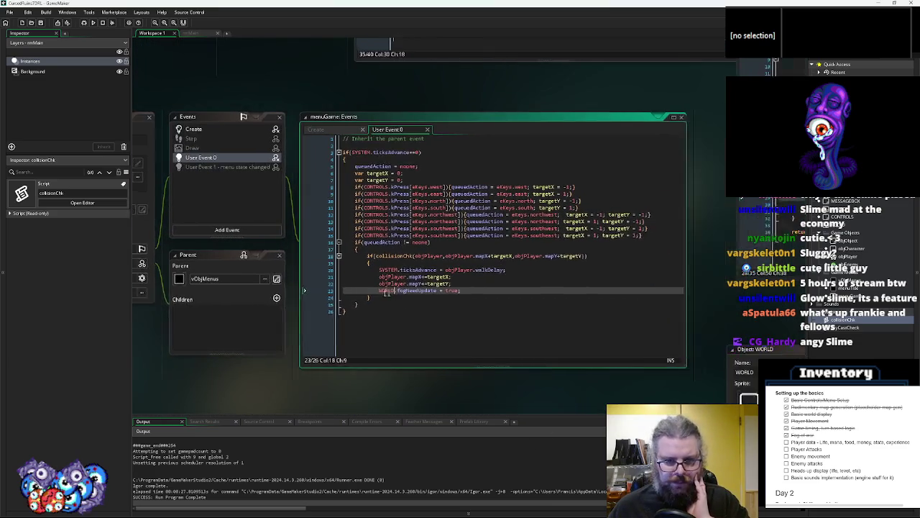
pyautogui.hscroll(1, 386, 293)
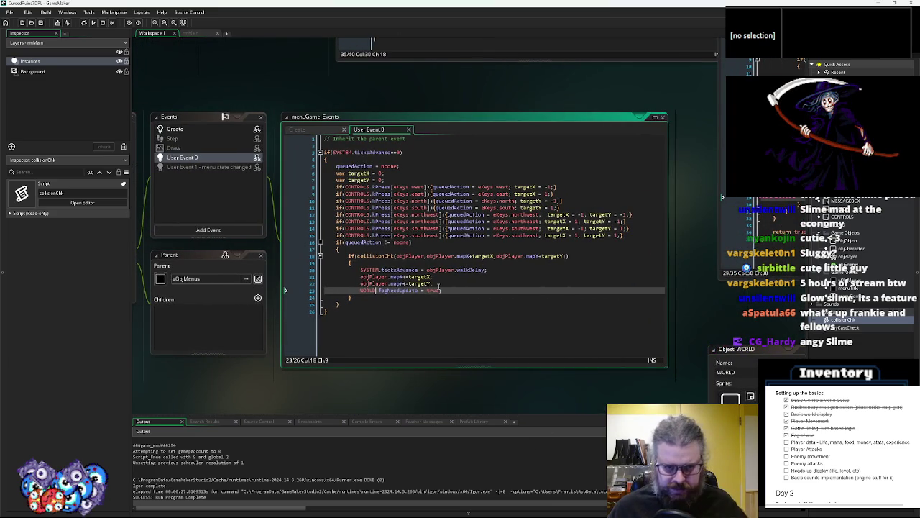
pyautogui.click(427, 297)
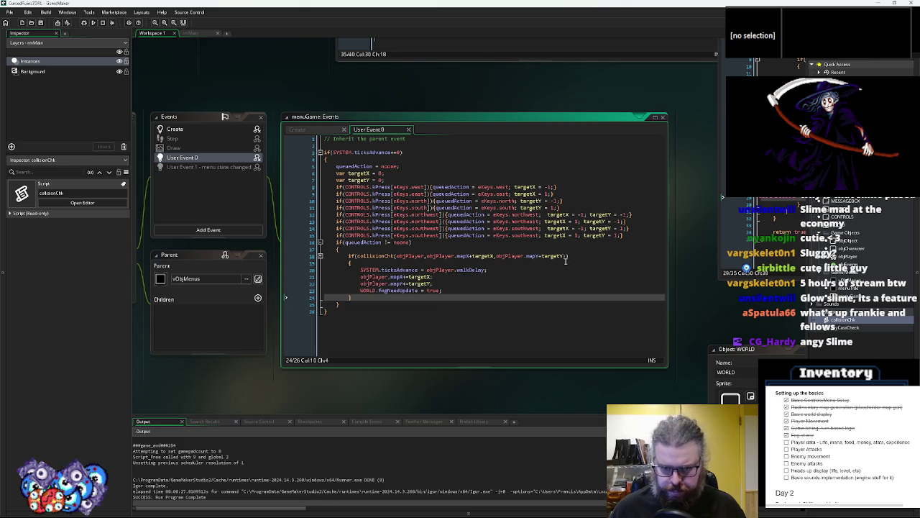
pyautogui.click(567, 256)
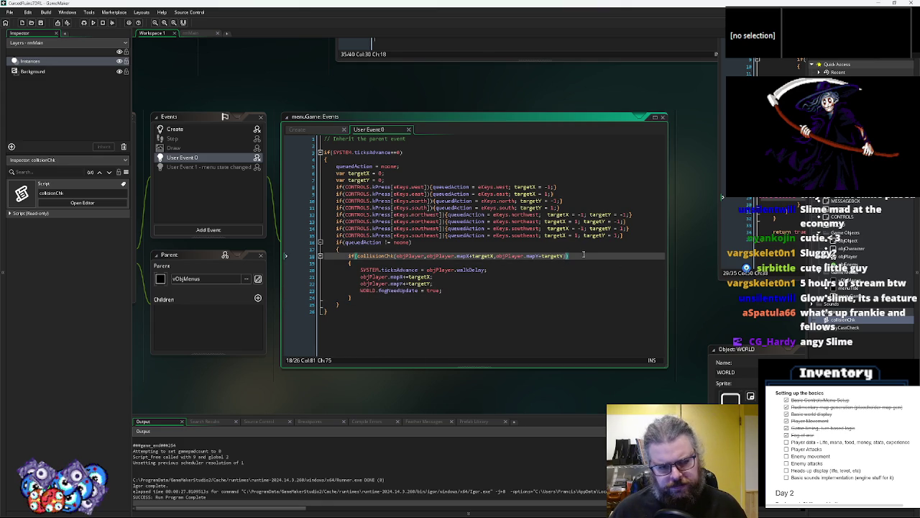
pyautogui.write('==')
# Add 'var collResult =' above the condition and cut the collisionChk call out of it
pyautogui.press('Down')
pyautogui.press('Down')
pyautogui.press('Down')
pyautogui.press('Up')
pyautogui.press('Up')
pyautogui.press('Up')
pyautogui.press('Up')
pyautogui.press('Return')
pyautogui.write('var ')
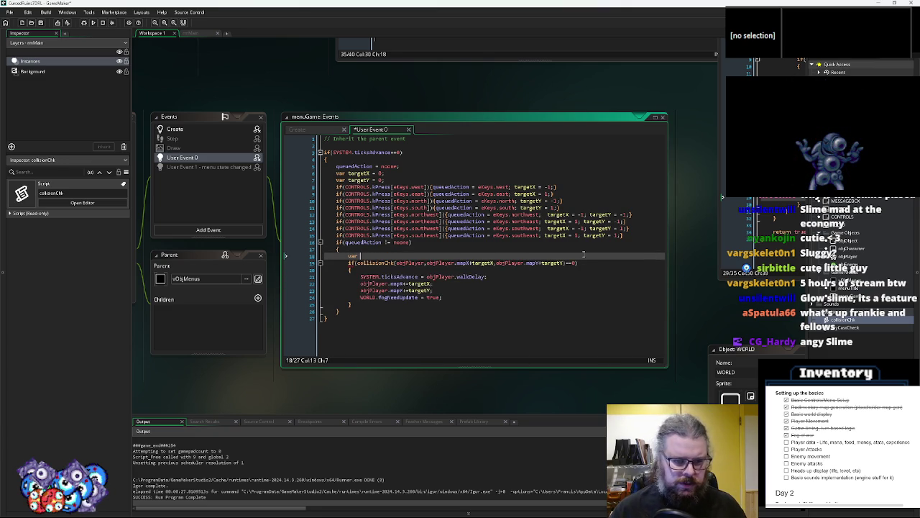
pyautogui.write('coll')
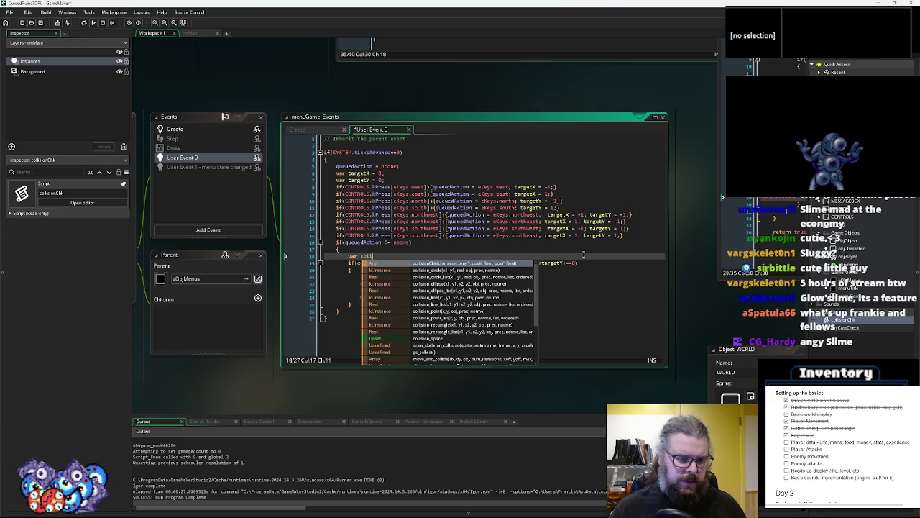
pyautogui.write('Result =')
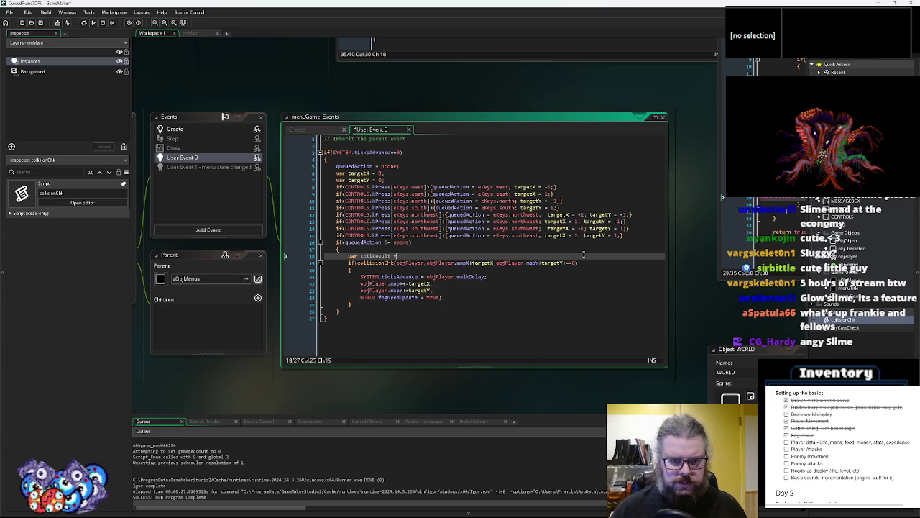
pyautogui.moveTo(567, 263)
pyautogui.mouseDown()
pyautogui.moveTo(352, 268)
pyautogui.moveTo(568, 264)
pyautogui.mouseUp()
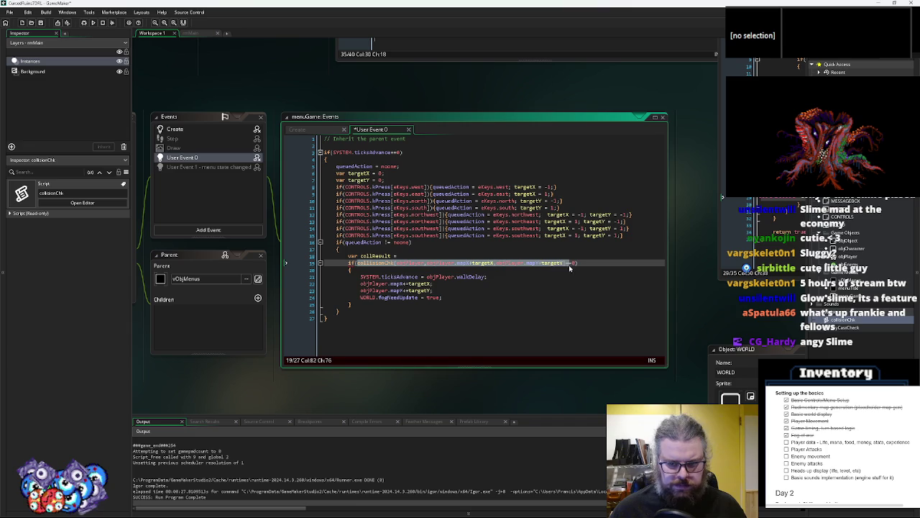
pyautogui.hotkey('ctrl', 'x')
# Assign the pasted collisionChk call to collResult and test collResult in the if condition
pyautogui.click(430, 254)
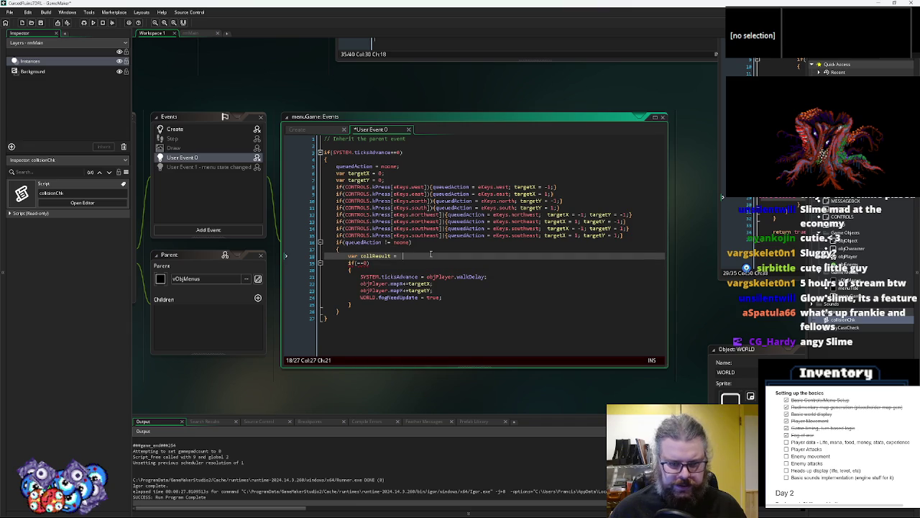
pyautogui.hotkey('ctrl', 'v')
pyautogui.write(';')
pyautogui.click(370, 262)
pyautogui.write('collResult')
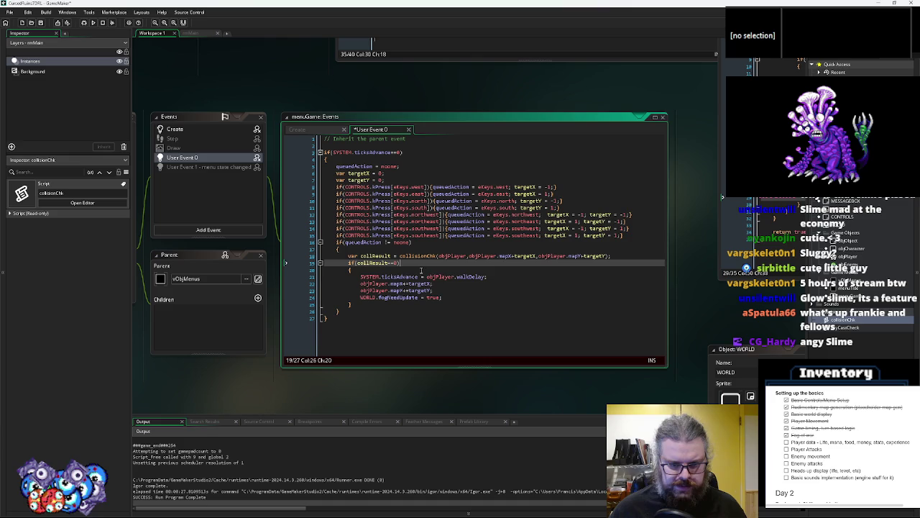
# Start an else block with braces after the movement if-block
pyautogui.click(373, 309)
pyautogui.write('else')
pyautogui.press('Return')
pyautogui.press('Return')
pyautogui.write('{')
pyautogui.press('Return')
pyautogui.press('Down')
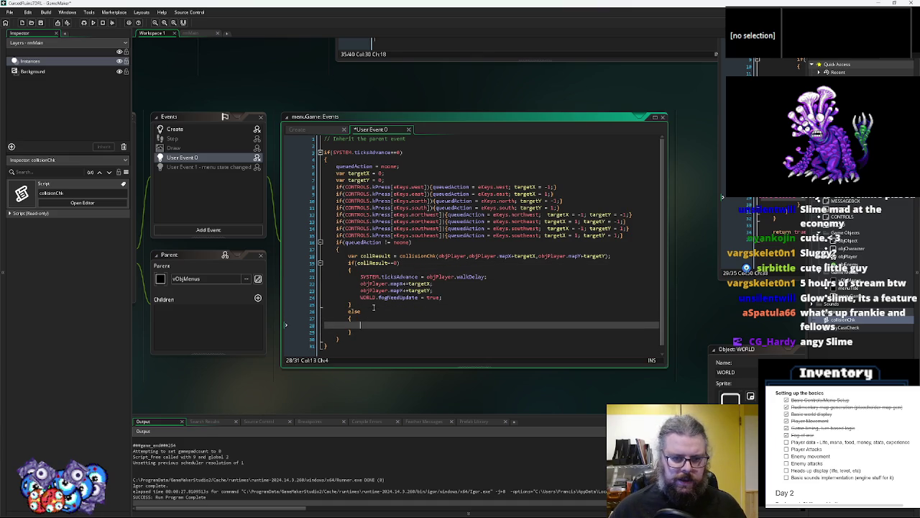
# Try an if condition inside the else block, then delete the unwanted is_infinity call
pyautogui.write('if(i')
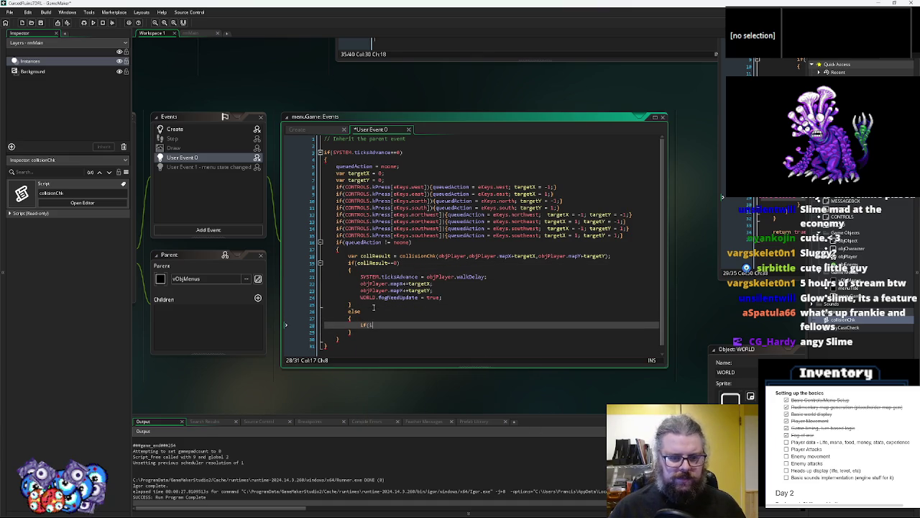
pyautogui.write('s_ins')
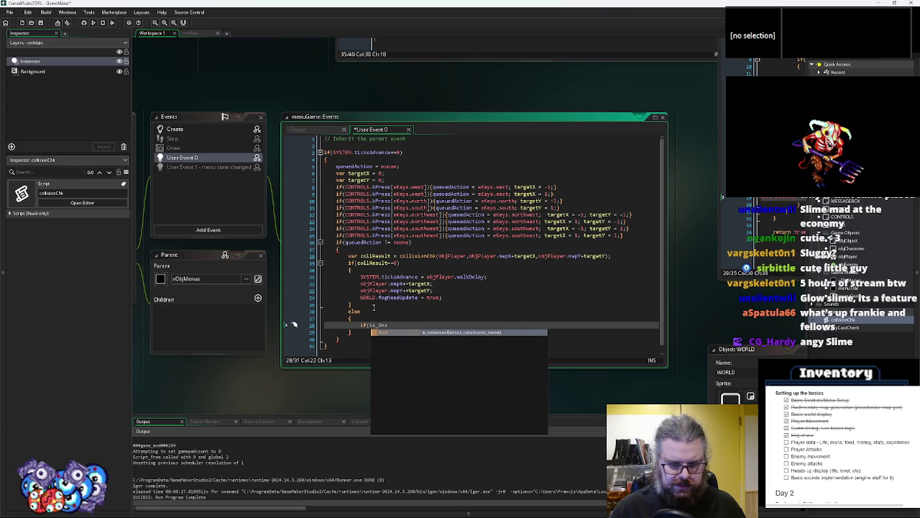
pyautogui.press('BackSpace')
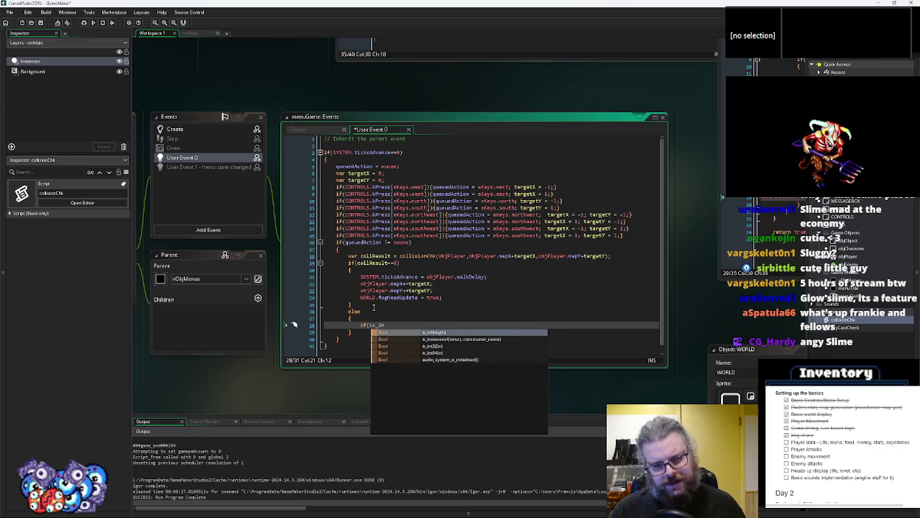
pyautogui.press('BackSpace')
pyautogui.press('BackSpace')
pyautogui.press('BackSpace')
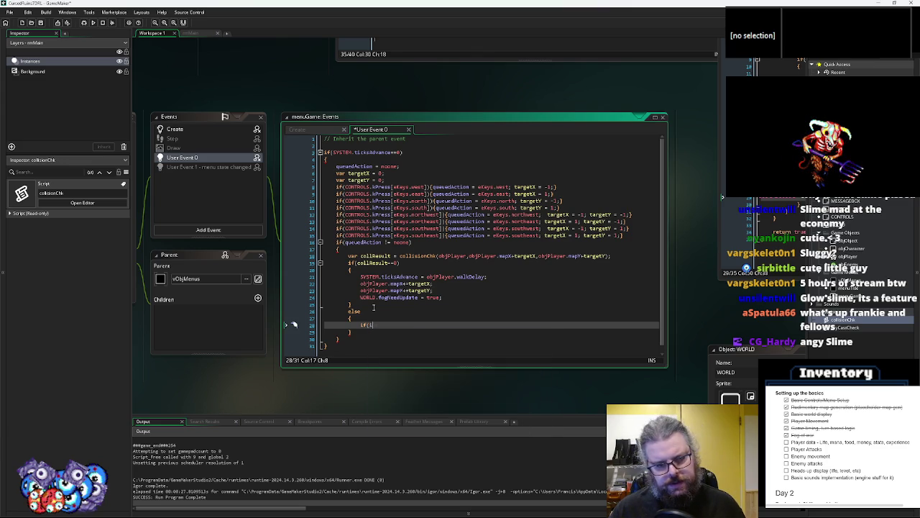
pyautogui.write('instance')
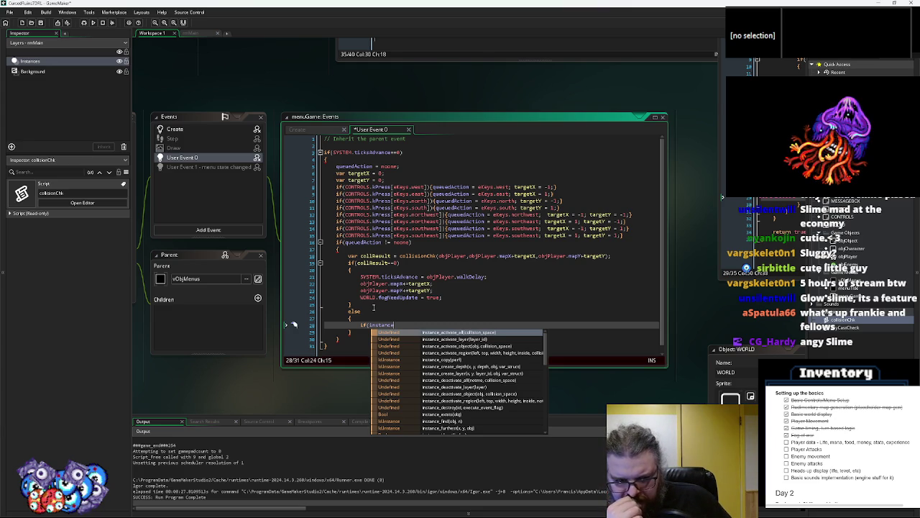
pyautogui.press('BackSpace')
pyautogui.press('BackSpace')
pyautogui.press('BackSpace')
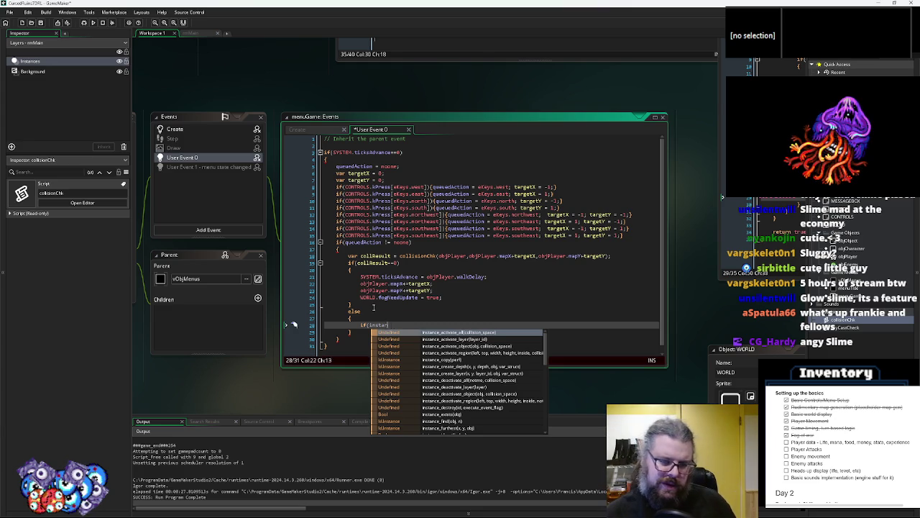
pyautogui.write('_d')
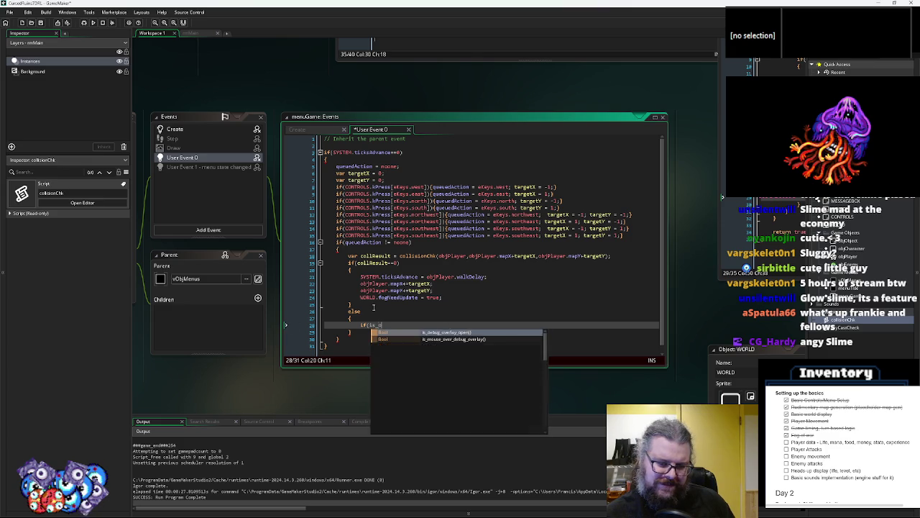
pyautogui.write('in')
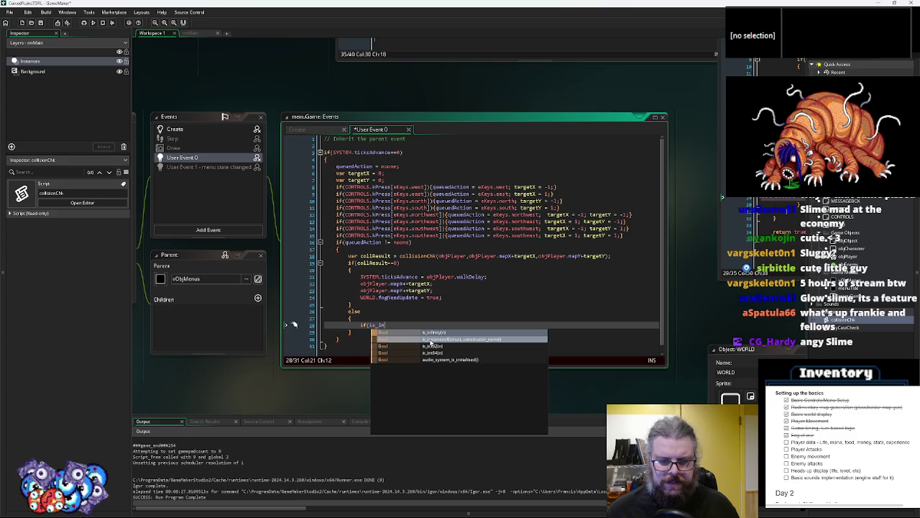
pyautogui.write('f')
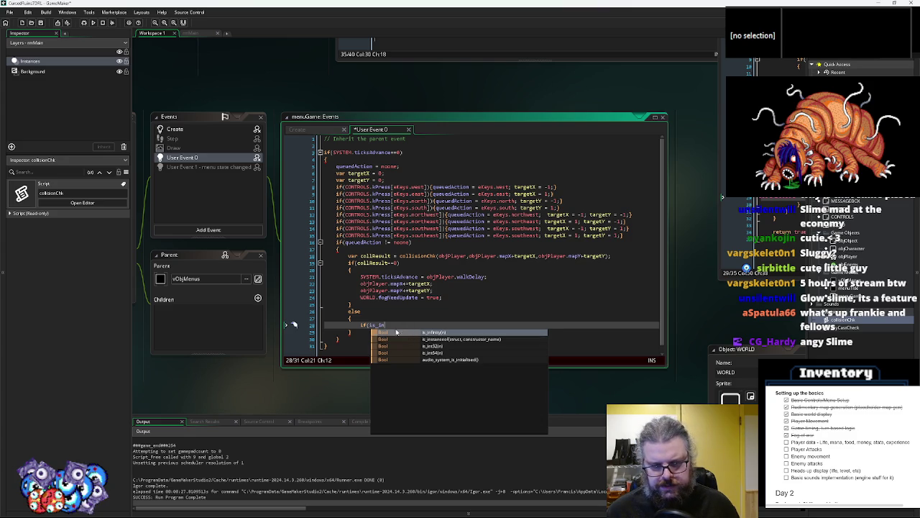
pyautogui.press('Return')
pyautogui.moveTo(393, 325); pyautogui.dragTo(371, 328)
pyautogui.press('BackSpace')
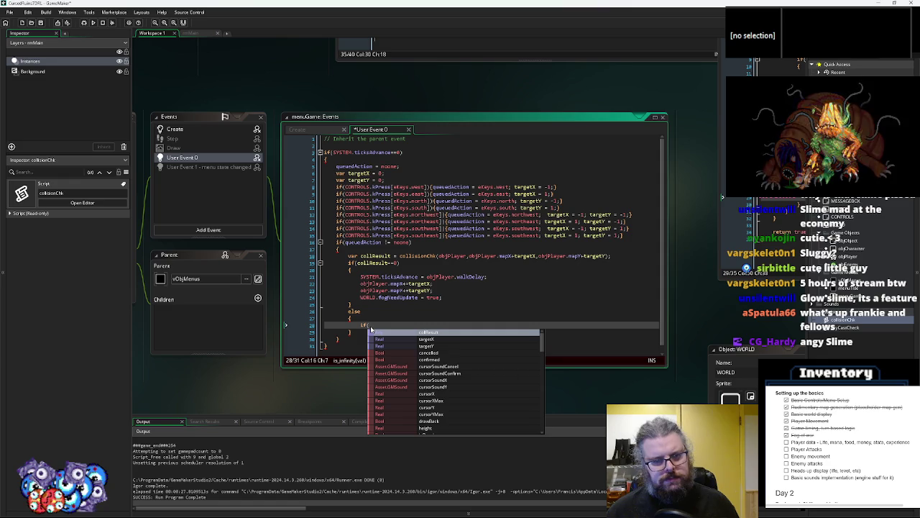
pyautogui.click(403, 311)
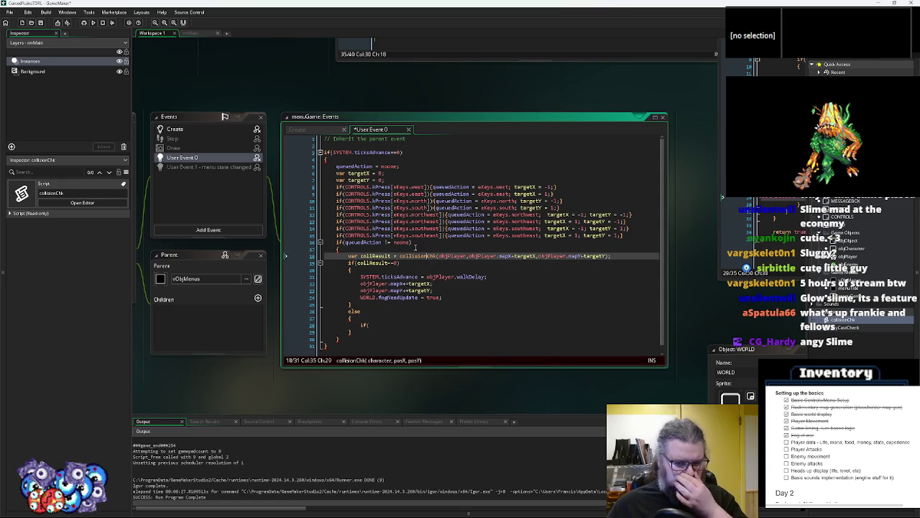
# Open the collisionChk script, make it taller, and place it beside the User Event 0 editor
pyautogui.moveTo(402, 310); pyautogui.dragTo(362, 272)
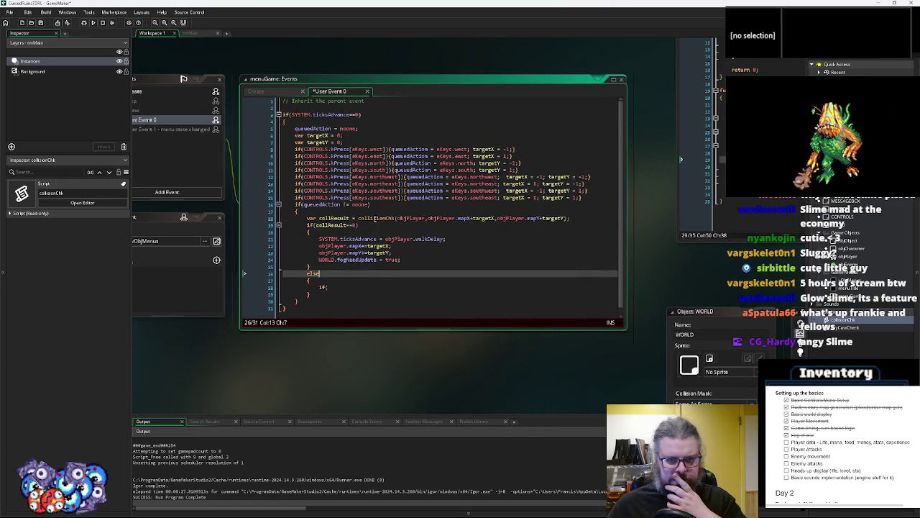
pyautogui.middleClick(374, 219)
pyautogui.moveTo(540, 267); pyautogui.dragTo(492, 276)
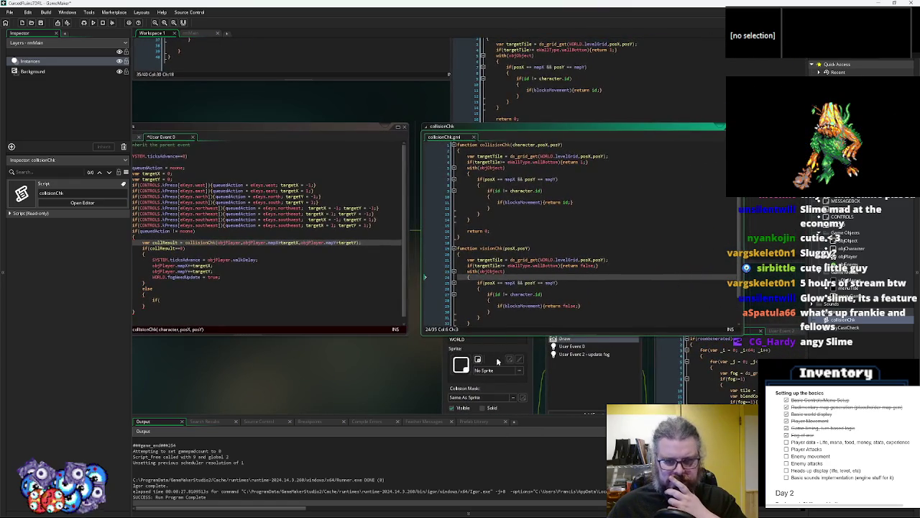
pyautogui.moveTo(505, 335); pyautogui.dragTo(501, 394)
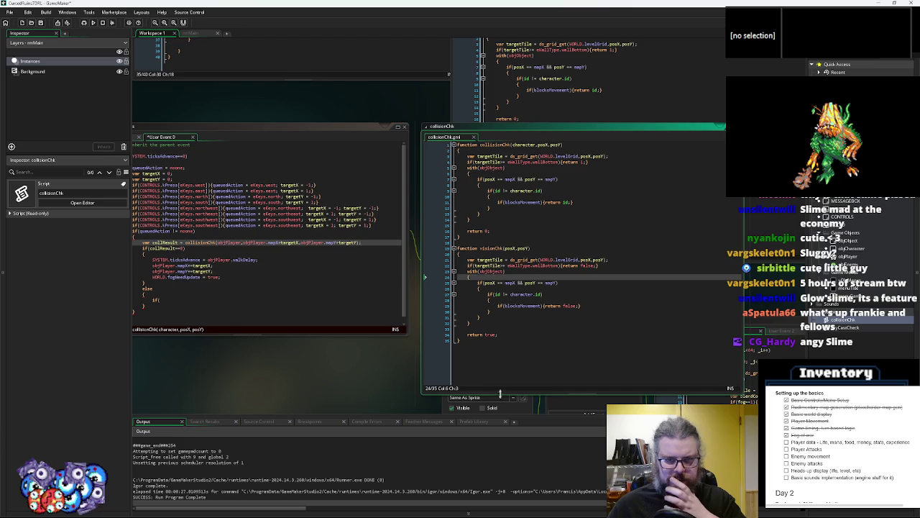
pyautogui.scroll(2, 518, 284)
pyautogui.moveTo(518, 284); pyautogui.dragTo(563, 244)
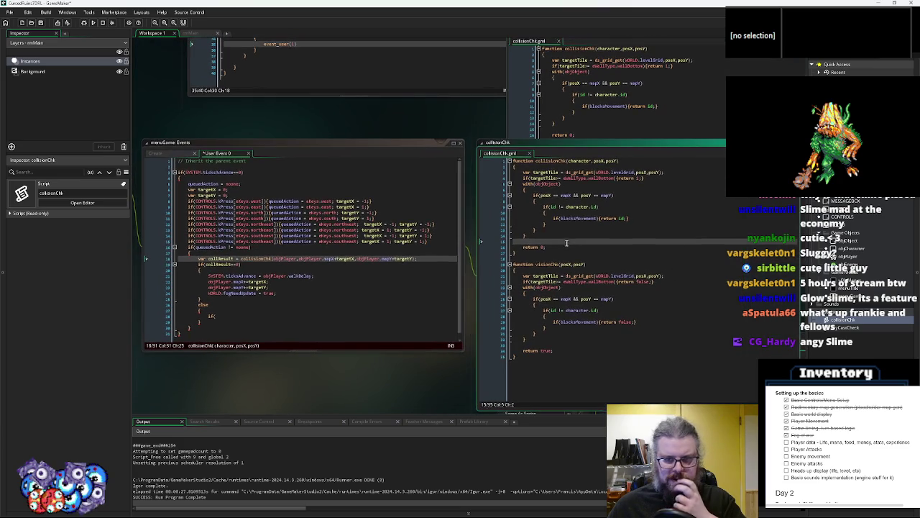
pyautogui.click(552, 248)
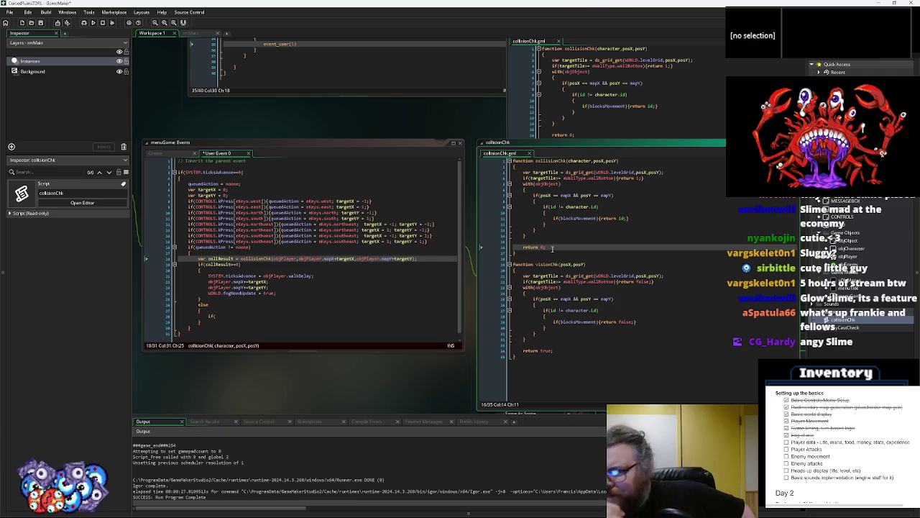
pyautogui.click(642, 179)
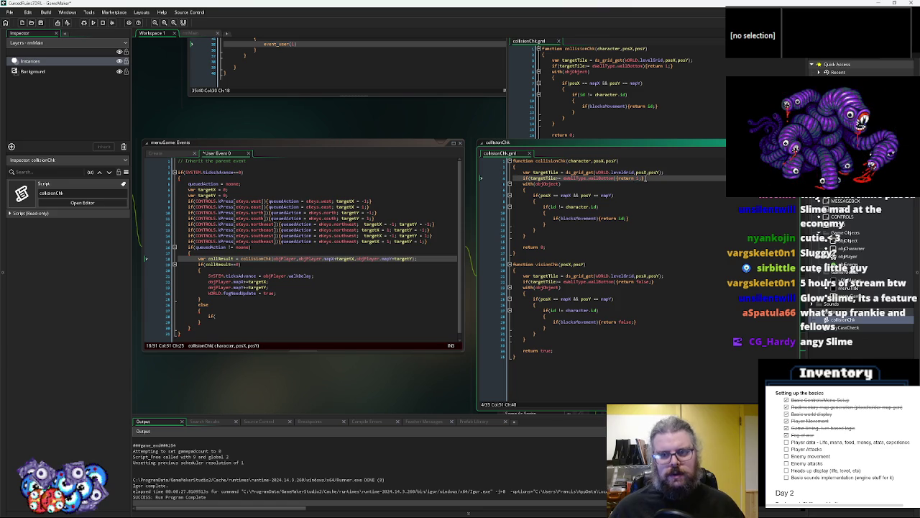
# Change the wall-tile return to the "tile",targetTile pair and copy that value
pyautogui.write('{')
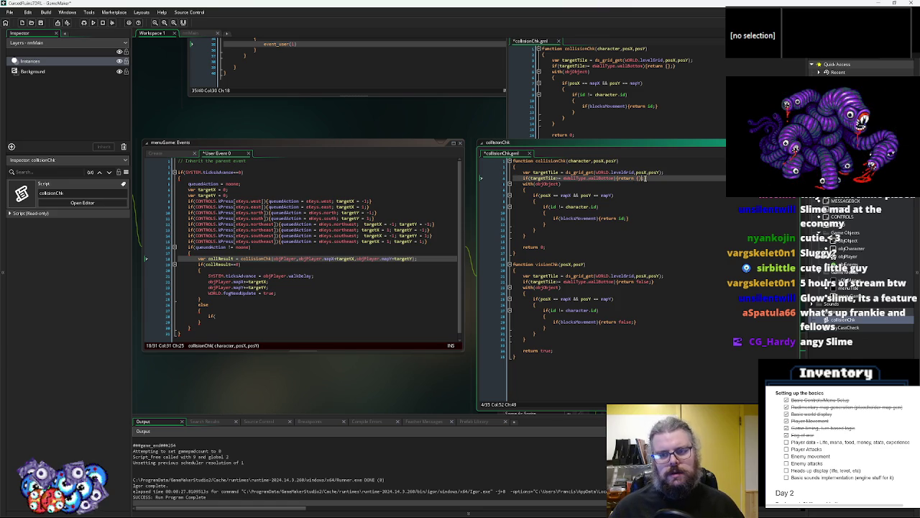
pyautogui.write('"')
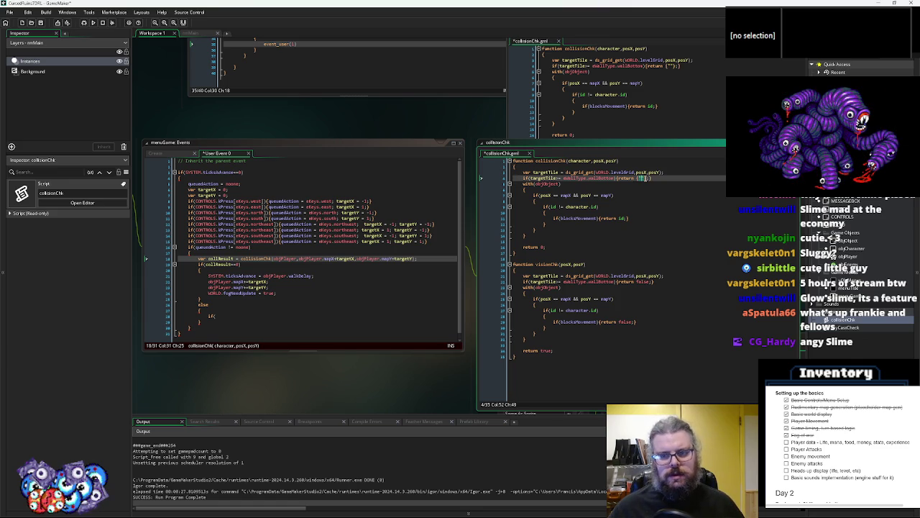
pyautogui.write('tile"')
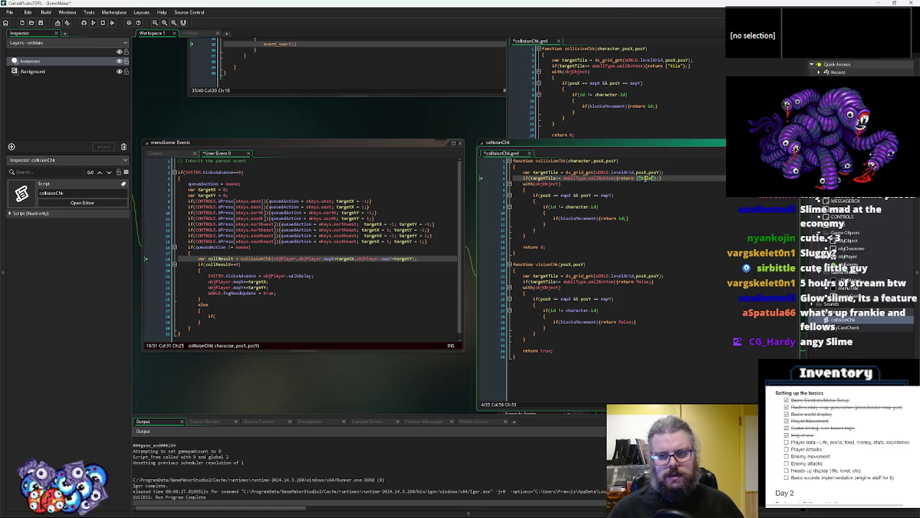
pyautogui.write(';')
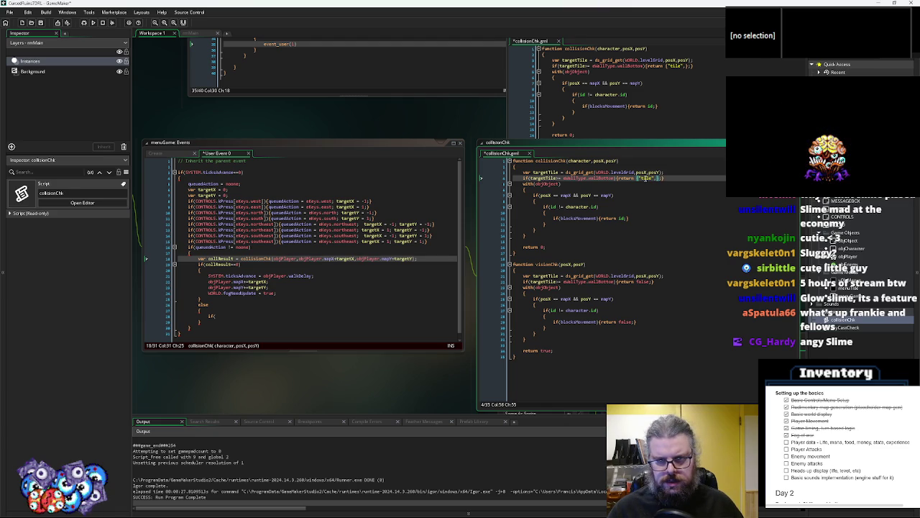
pyautogui.write('targetTile,')
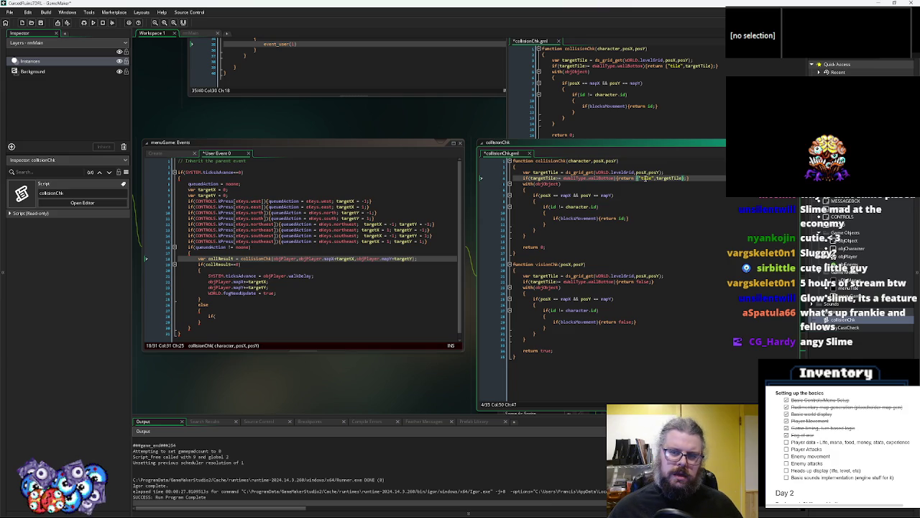
pyautogui.press('Right')
pyautogui.press('Right')
pyautogui.press('Right')
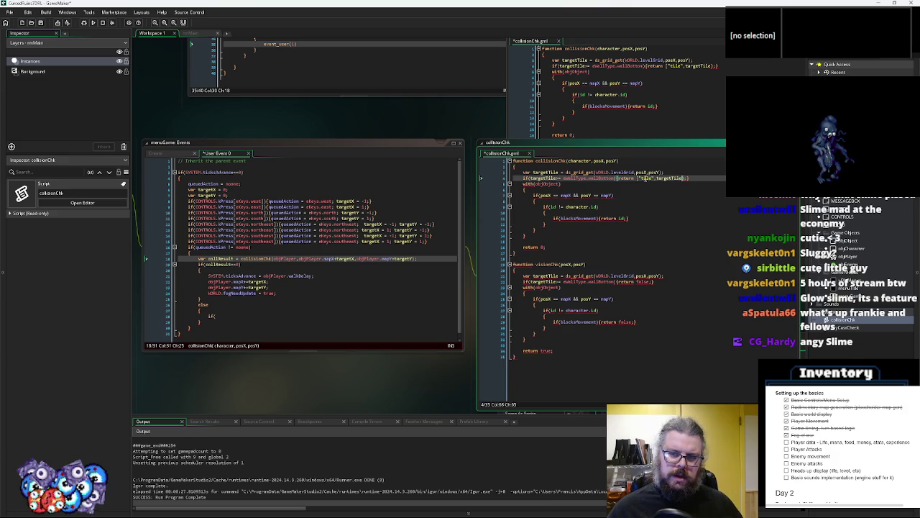
pyautogui.press('Right')
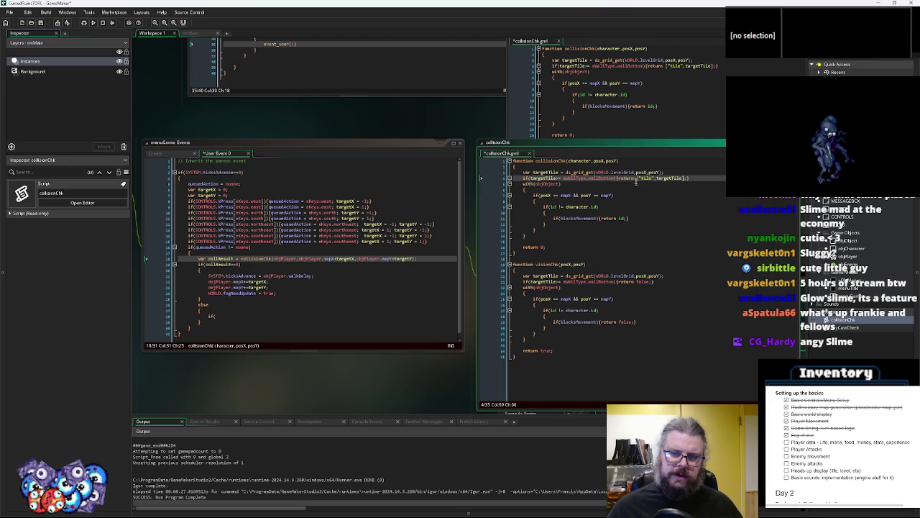
pyautogui.moveTo(634, 178); pyautogui.dragTo(678, 178)
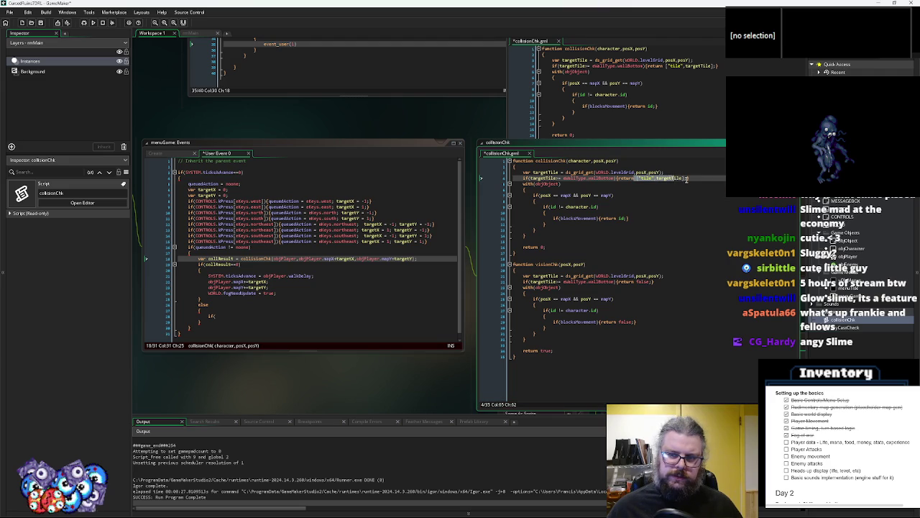
pyautogui.click(634, 202)
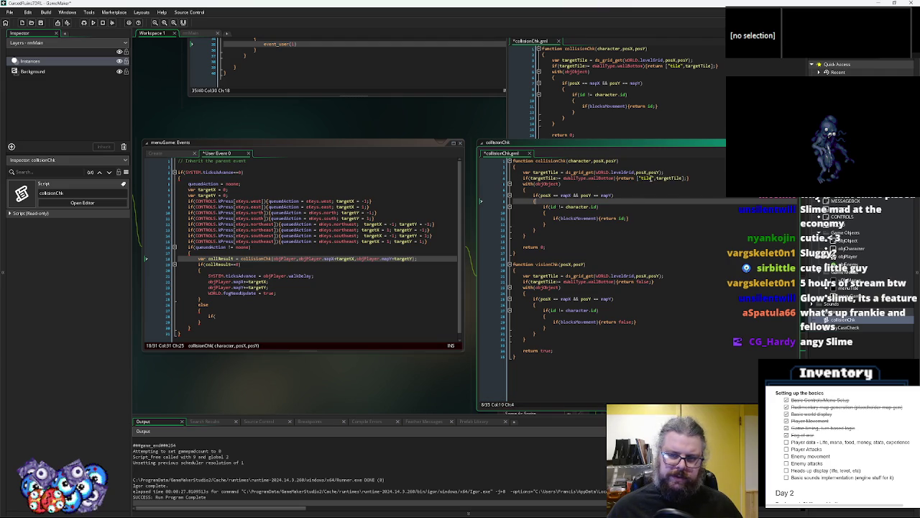
pyautogui.click(660, 173)
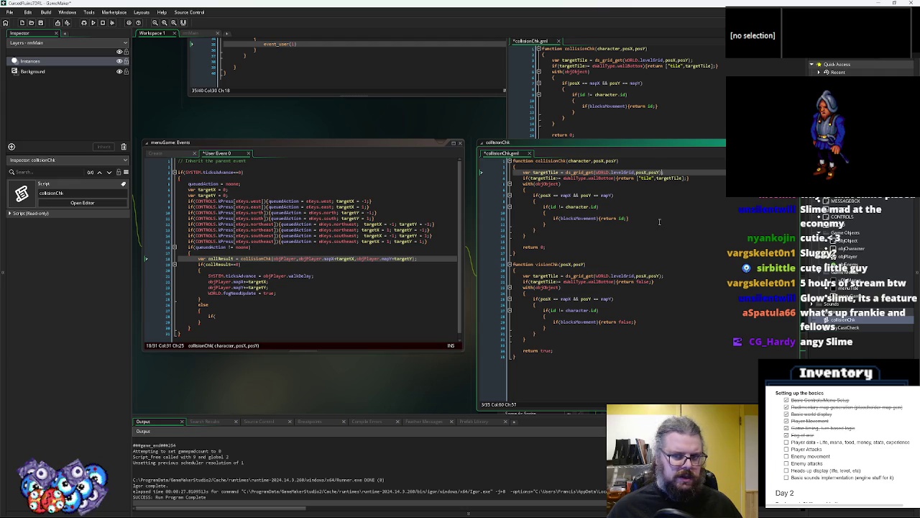
pyautogui.moveTo(685, 179); pyautogui.dragTo(637, 180)
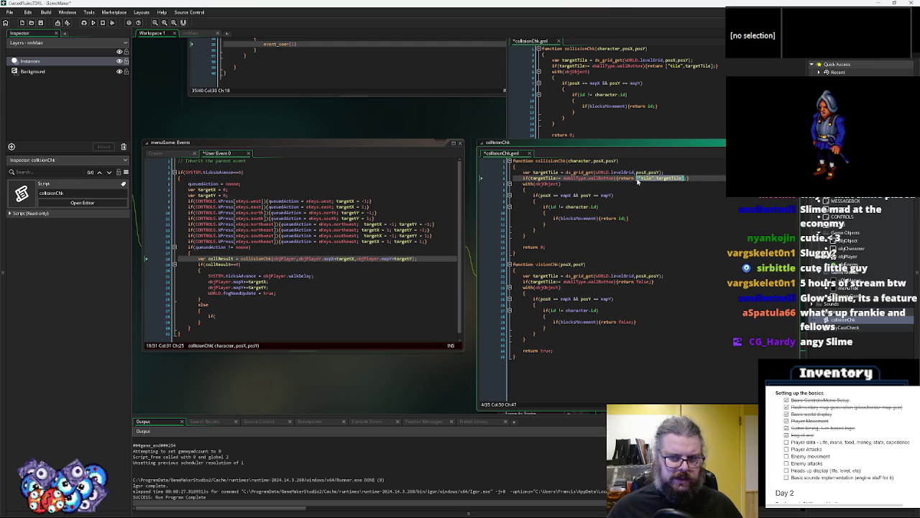
# Turn return id into the ["obj",id] pair
pyautogui.click(620, 220)
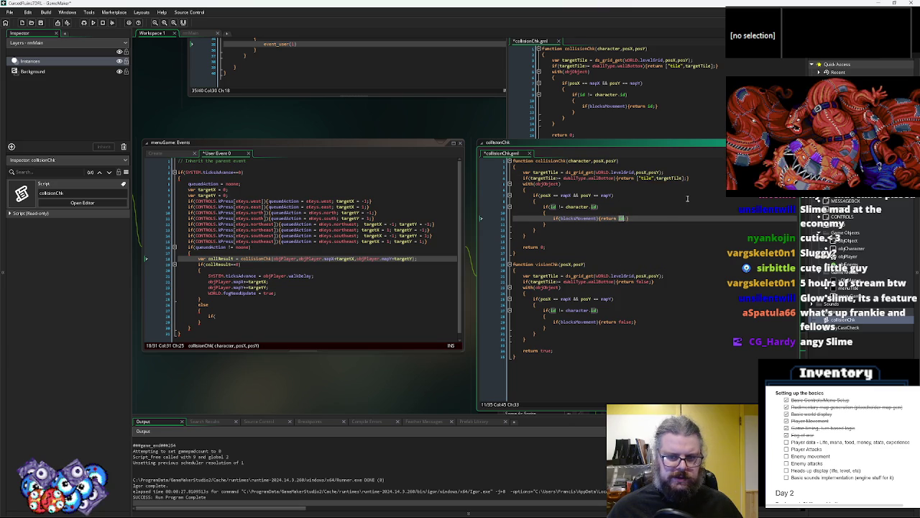
pyautogui.press('BackSpace')
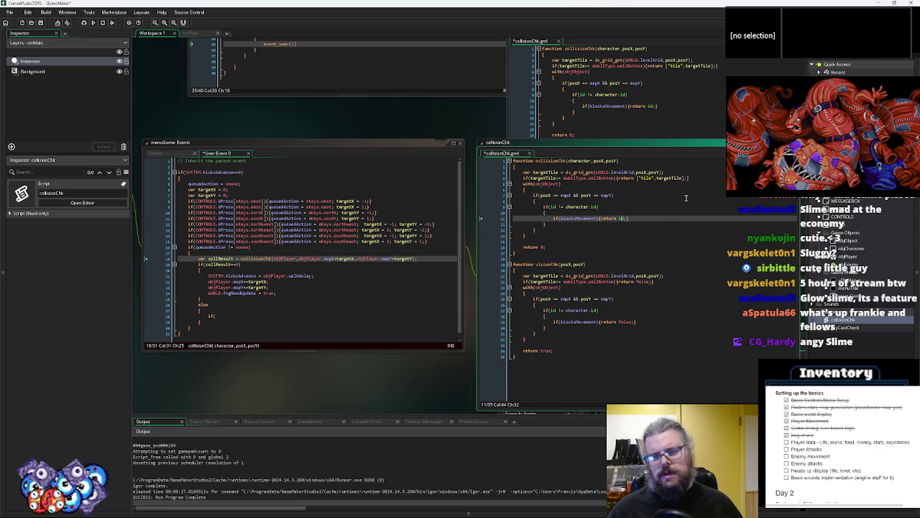
pyautogui.write('["tile",targetTile]')
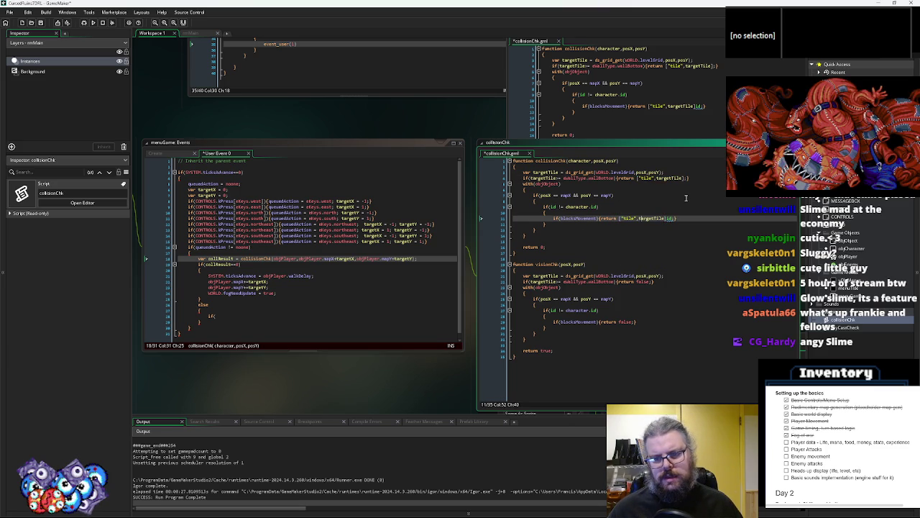
pyautogui.write('ob')
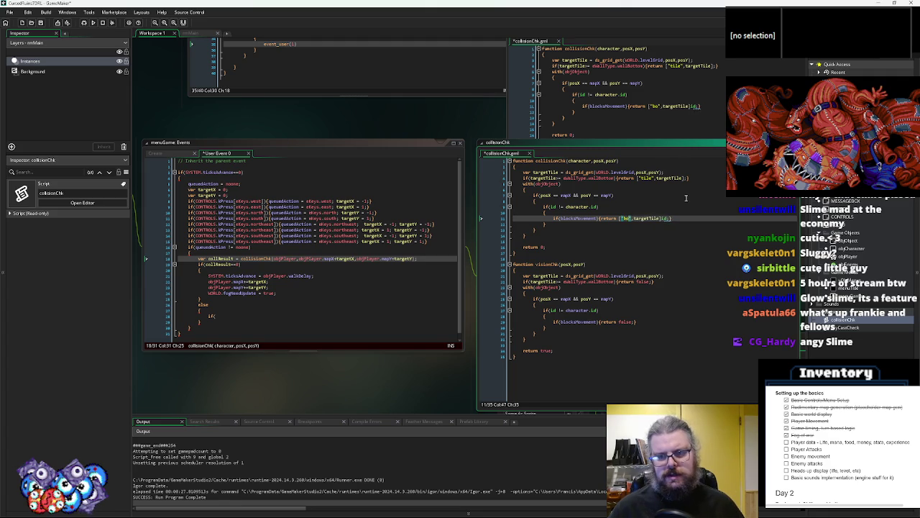
pyautogui.write('j')
pyautogui.click(665, 217)
pyautogui.press('BackSpace')
pyautogui.press('BackSpace')
pyautogui.press('BackSpace')
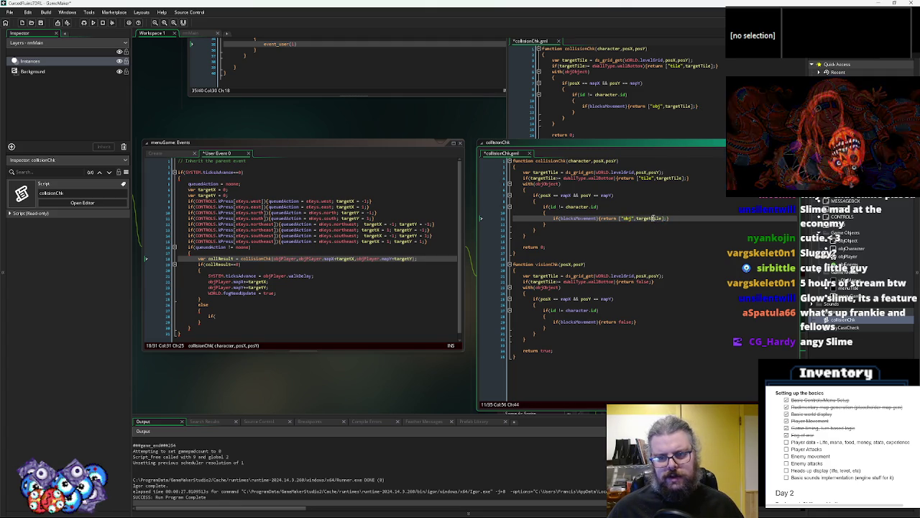
pyautogui.write('d')
pyautogui.click(649, 230)
pyautogui.click(648, 218)
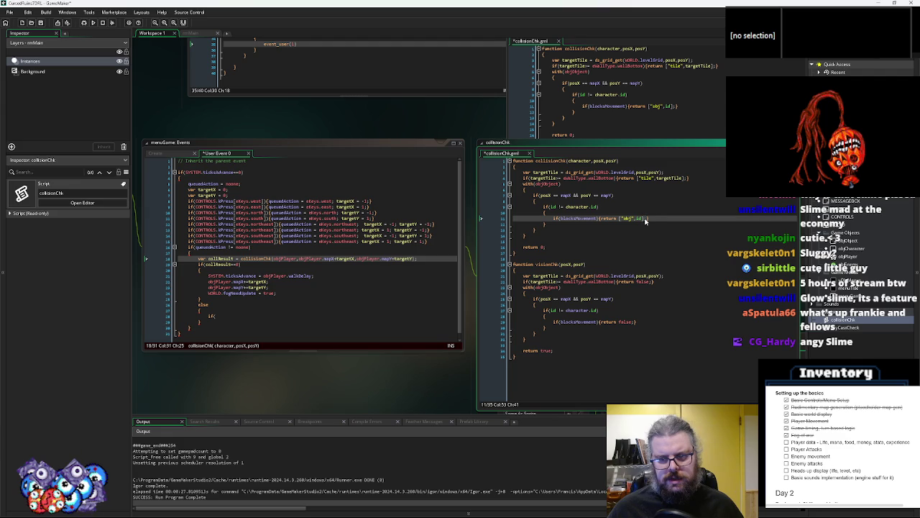
# Replace return 0 with ["free",0];
pyautogui.doubleClick(543, 247)
pyautogui.write('["obj",id]')
pyautogui.doubleClick(549, 246)
pyautogui.write('free')
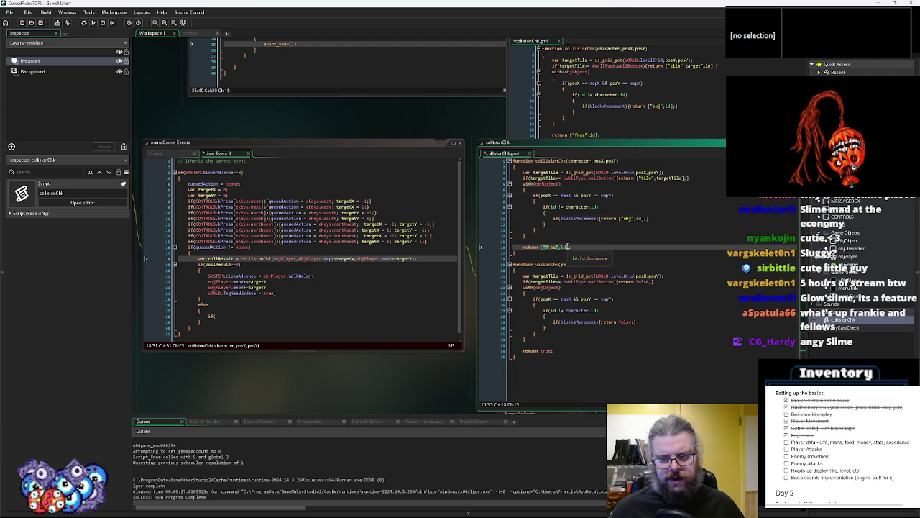
pyautogui.press('BackSpace')
pyautogui.press('BackSpace')
pyautogui.write('0')
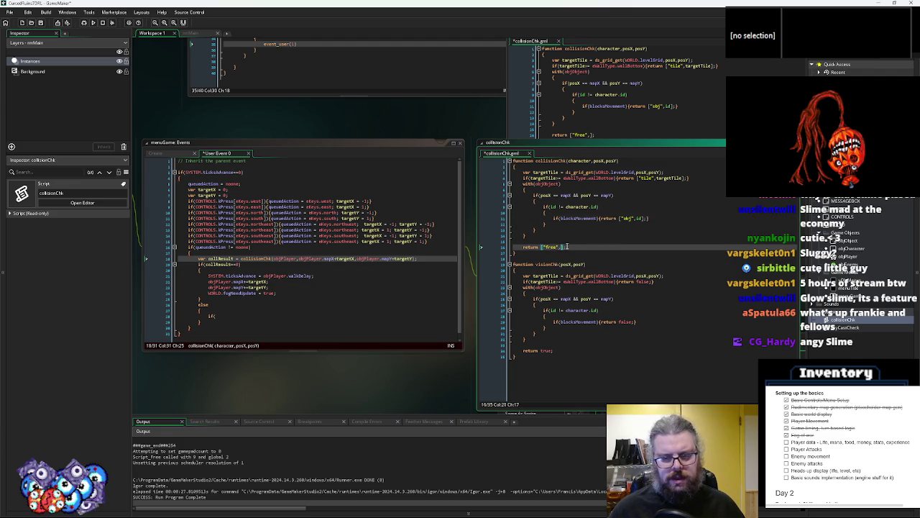
pyautogui.write(';')
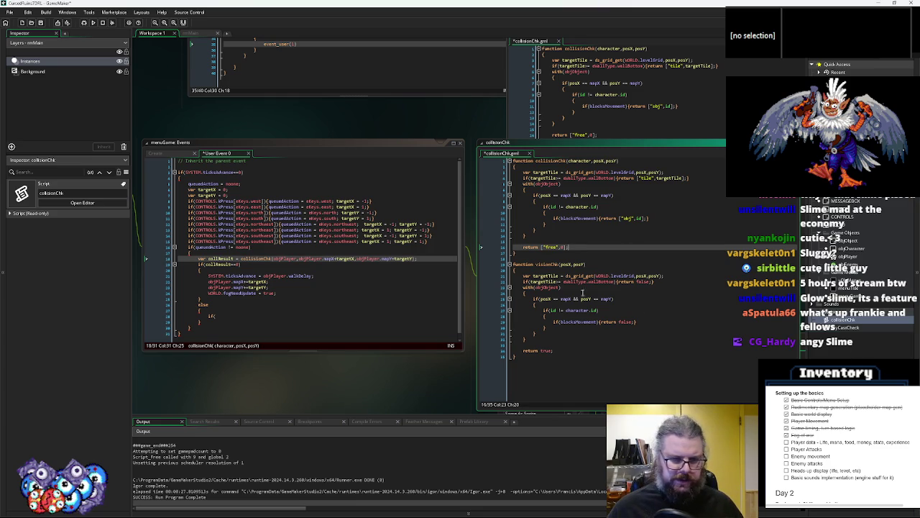
pyautogui.click(582, 261)
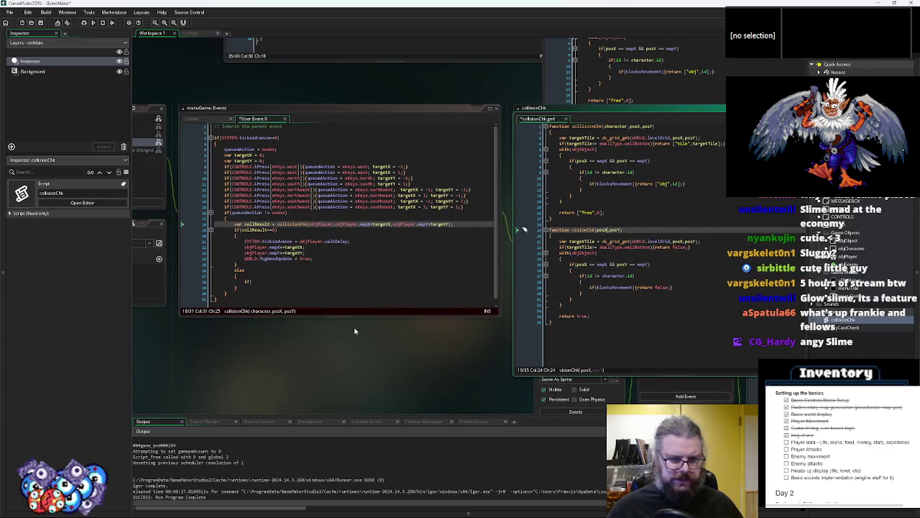
# Index the move check as collResult[0] and copy the comparison onto the else line
pyautogui.click(279, 230)
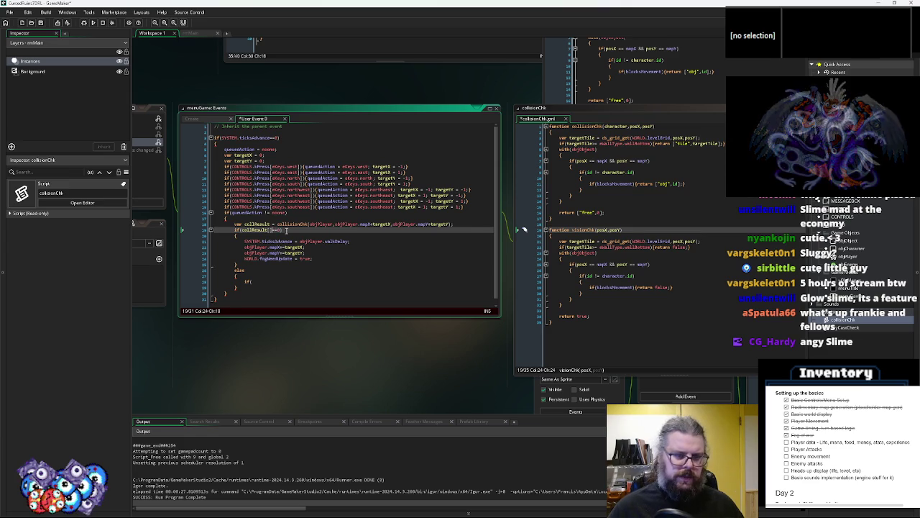
pyautogui.write('[1]==)')
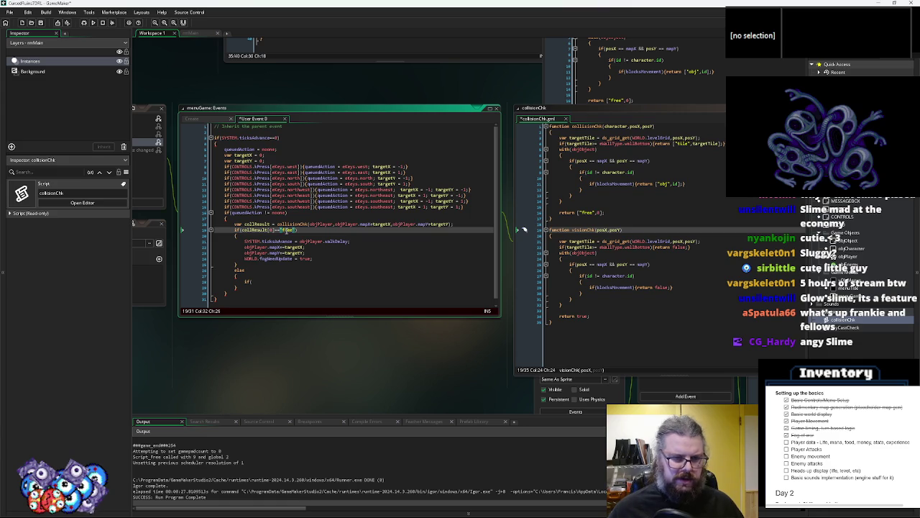
pyautogui.click(264, 282)
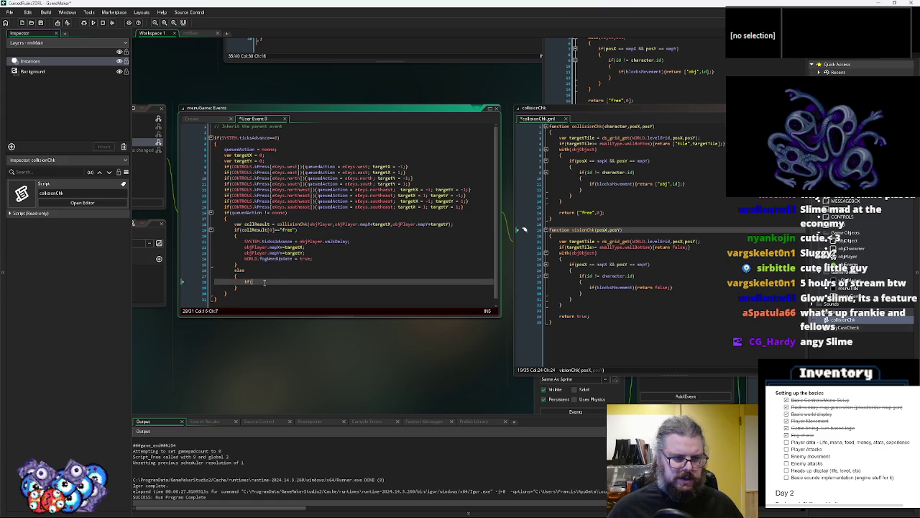
pyautogui.moveTo(281, 231); pyautogui.dragTo(241, 230)
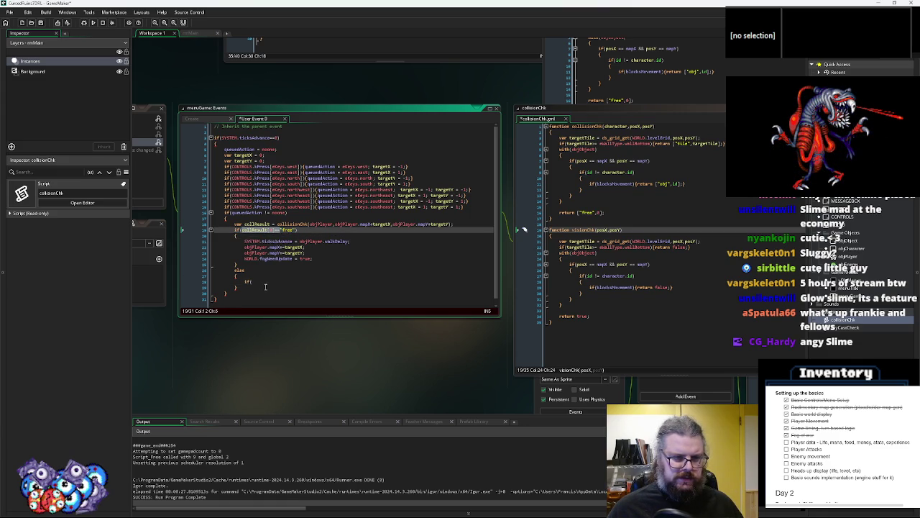
pyautogui.hotkey('ctrl', 'c')
pyautogui.moveTo(257, 282); pyautogui.dragTo(244, 282)
pyautogui.hotkey('ctrl', 'v')
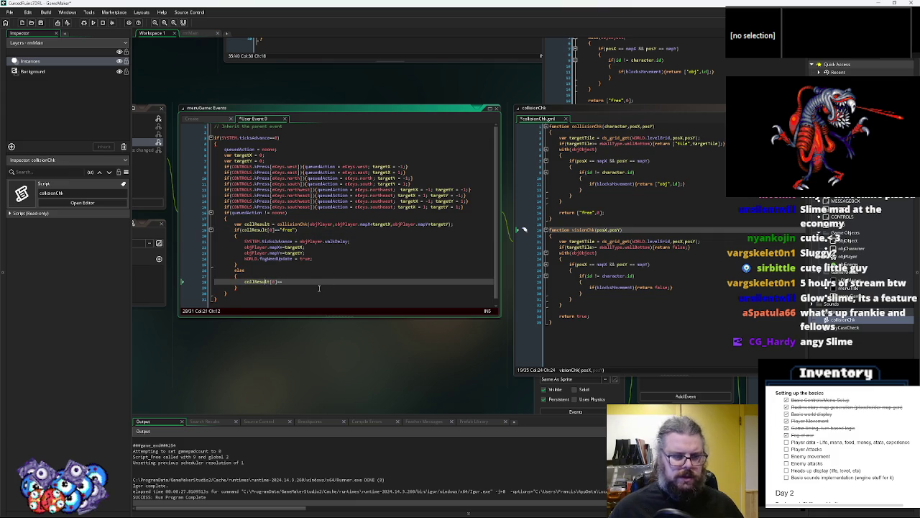
# Build the if(collResult[0]=="obj") block with an interact placeholder and save the code
pyautogui.write('if(')
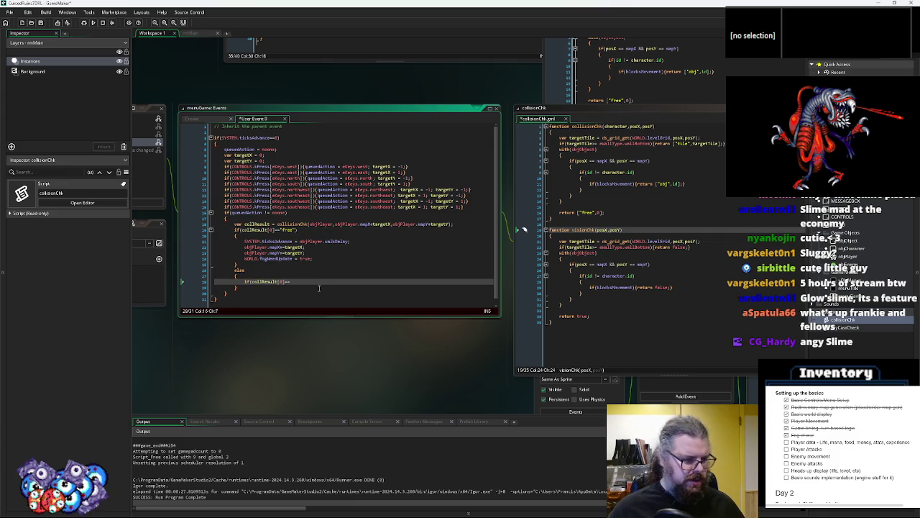
pyautogui.write(')')
pyautogui.press('Left')
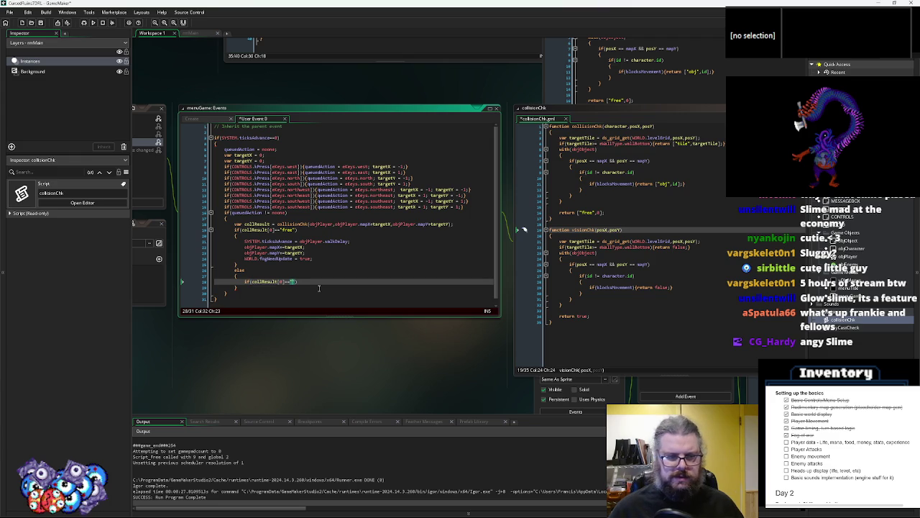
pyautogui.press('End')
pyautogui.press('Return')
pyautogui.write('{')
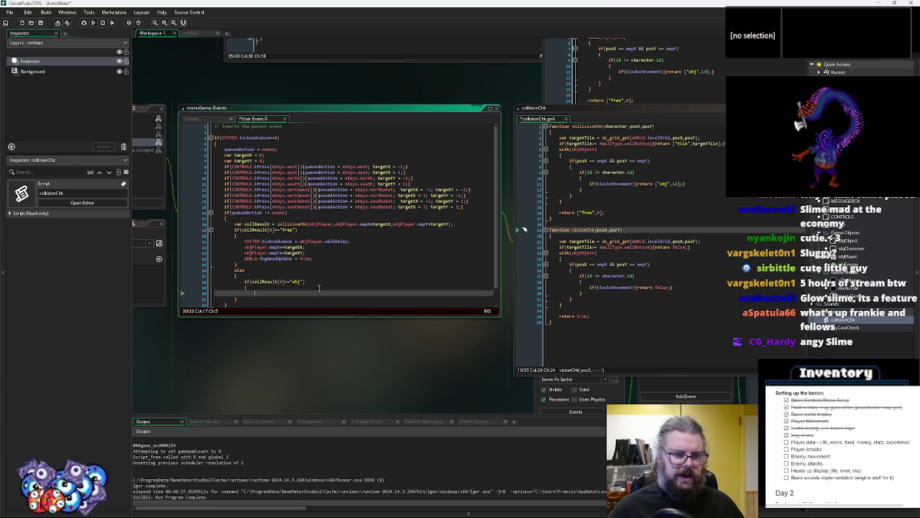
pyautogui.press('Return')
pyautogui.write('//Interact with objec')
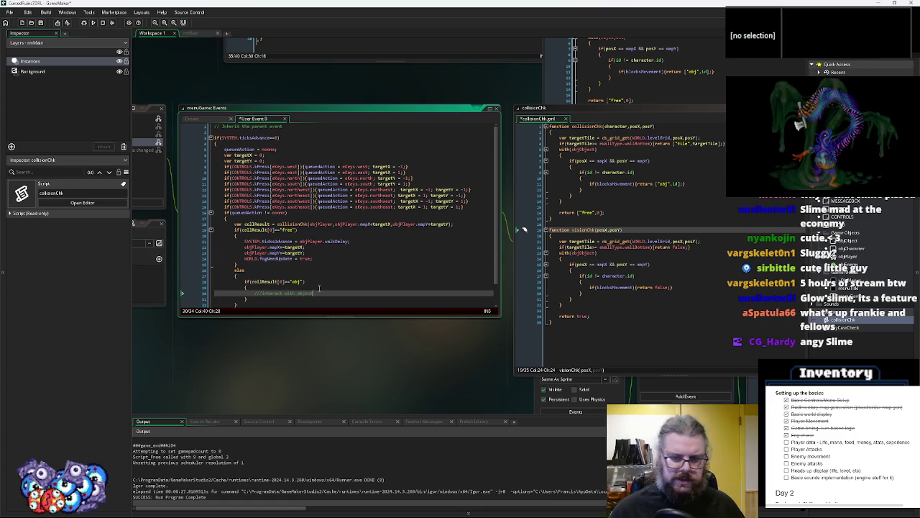
pyautogui.write('t')
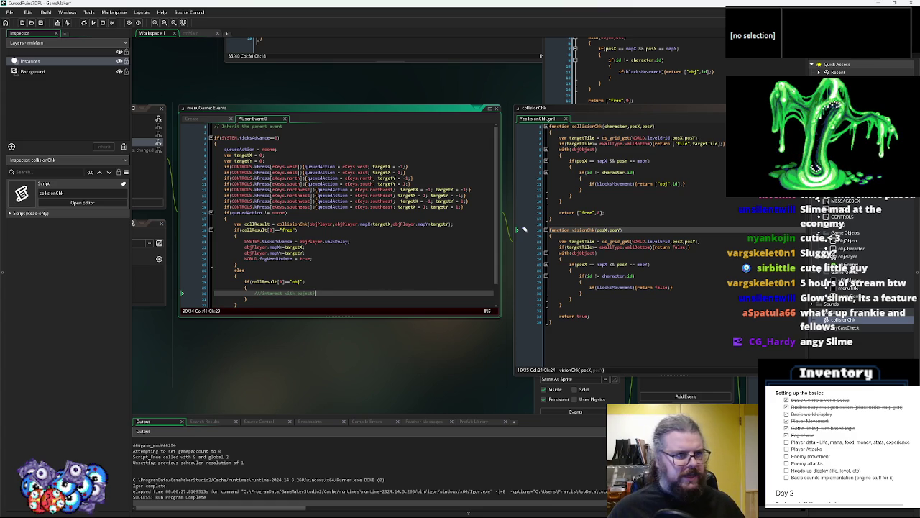
pyautogui.hotkey('ctrl', 's')
pyautogui.click(509, 263)
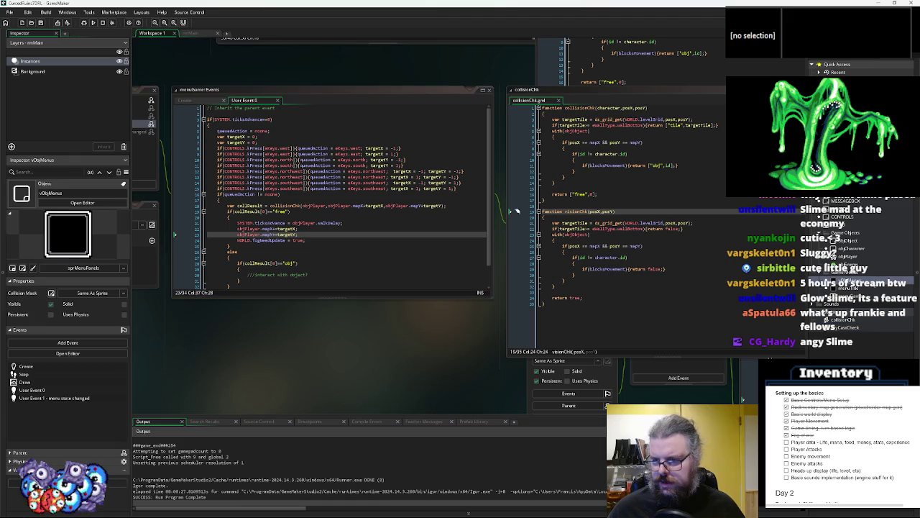
# Open objObject's Create event code after checking objEnemy's Create event
pyautogui.press('Up')
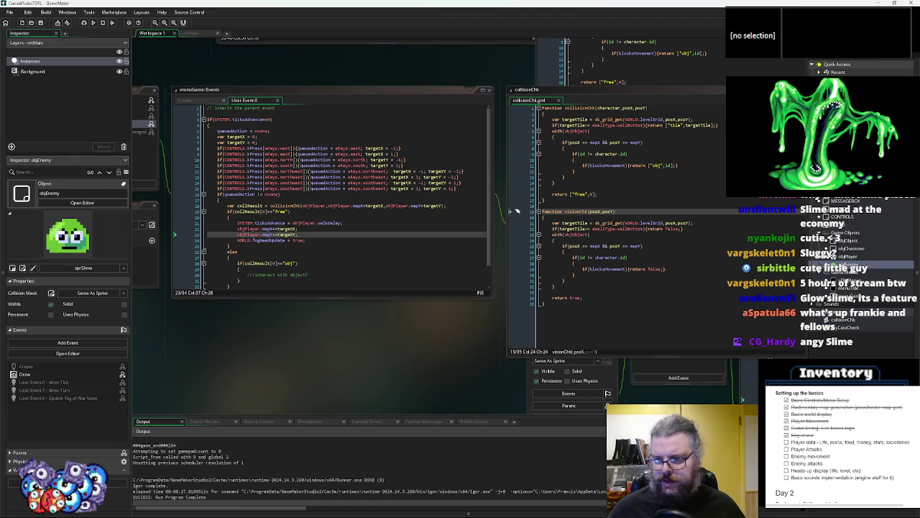
pyautogui.press('Return')
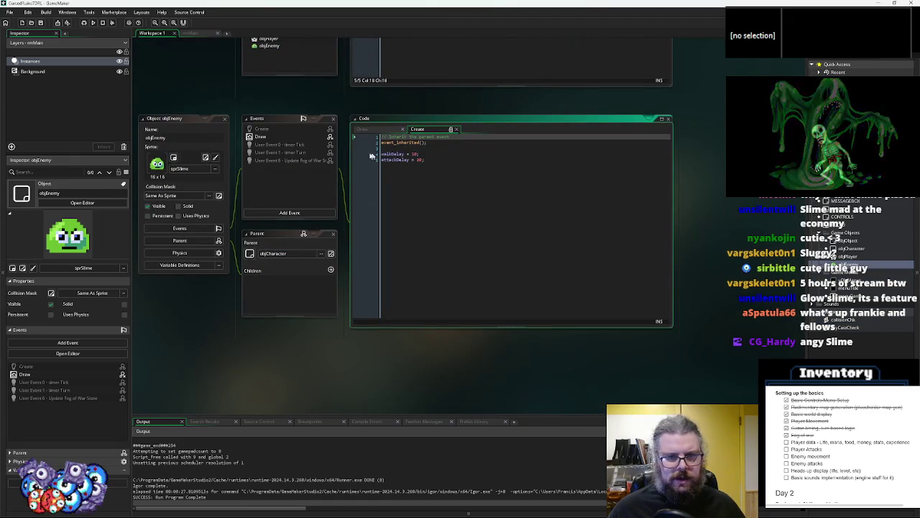
pyautogui.click(291, 130)
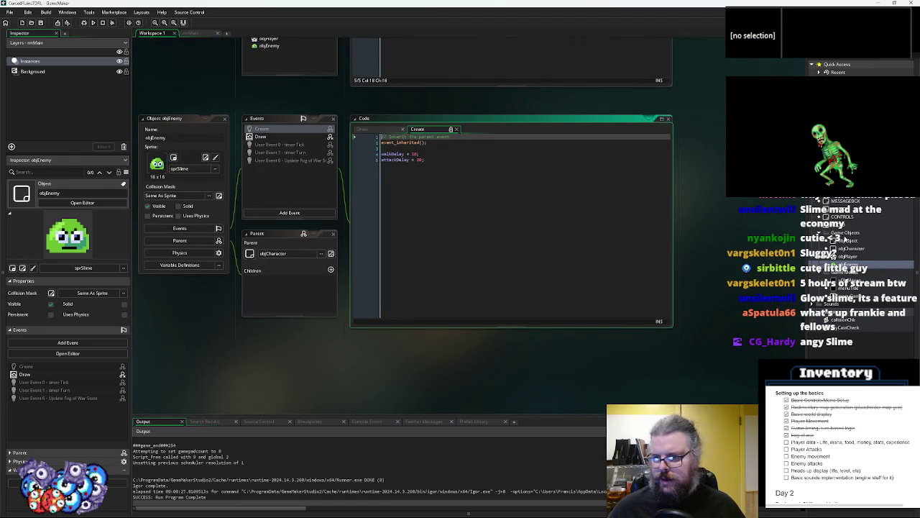
pyautogui.press('Up')
pyautogui.press('Return')
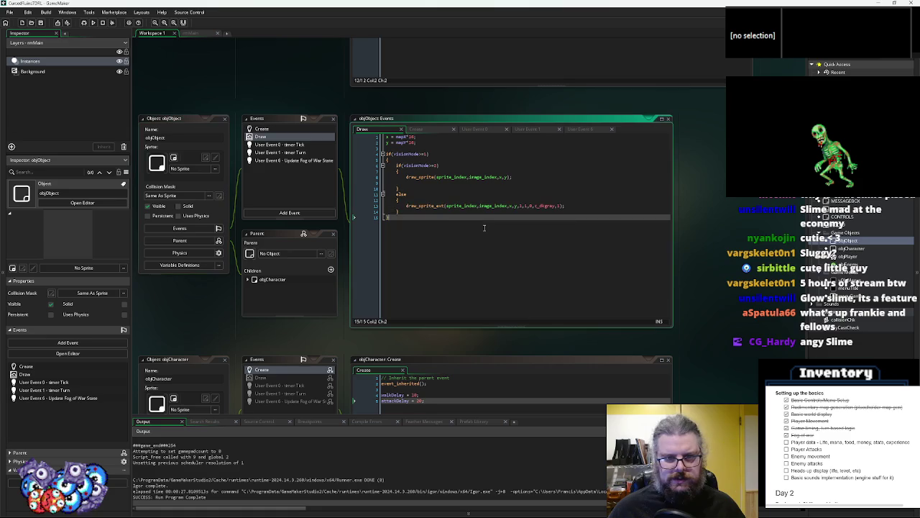
pyautogui.click(287, 130)
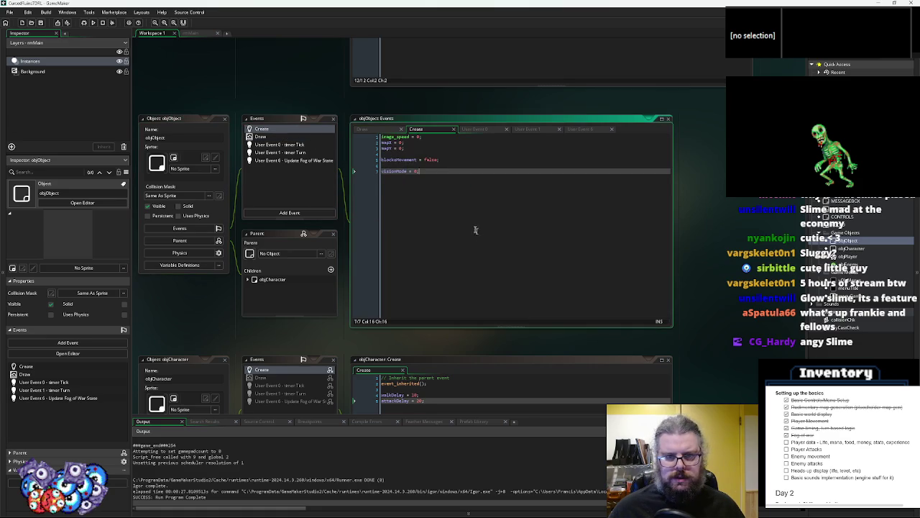
# Add blocksVision = false on a new line below blocksMovement = false
pyautogui.doubleClick(402, 161)
pyautogui.click(409, 185)
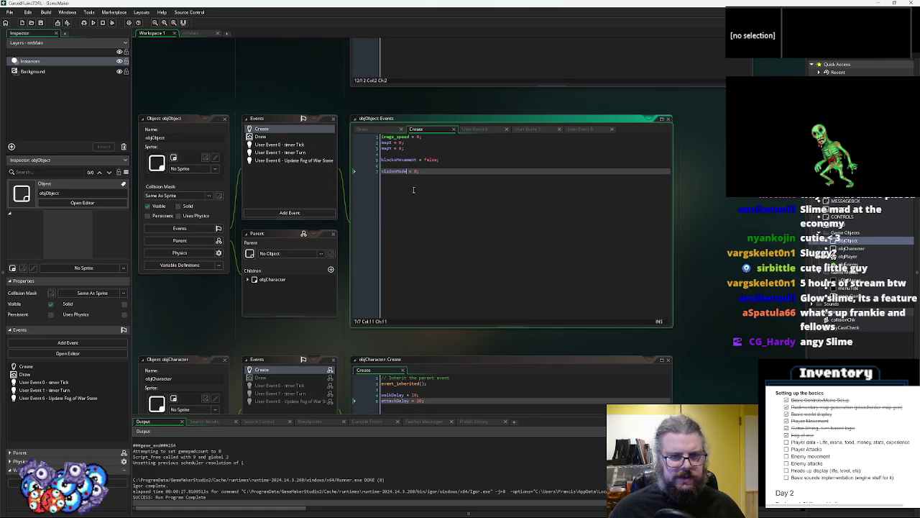
pyautogui.scroll(-5, 481, 306)
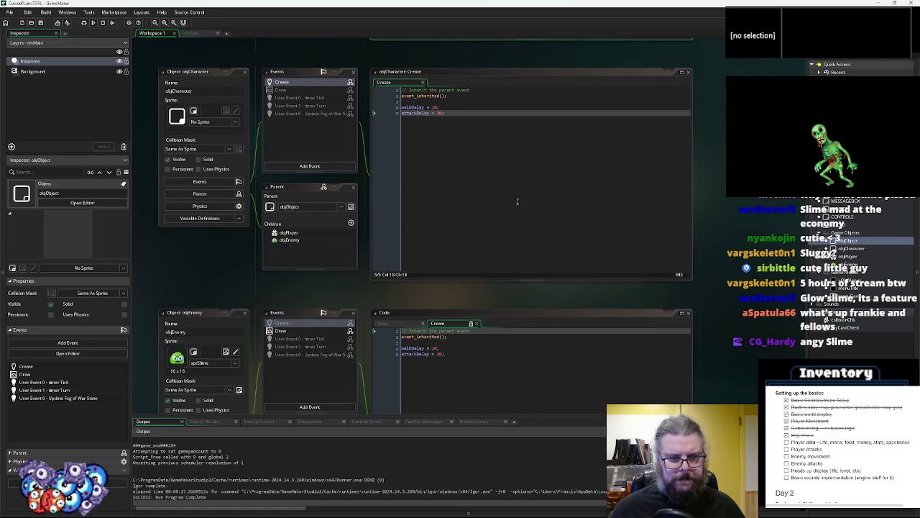
pyautogui.scroll(5, 517, 201)
pyautogui.click(494, 186)
pyautogui.press('Return')
pyautogui.write('blocksVisi')
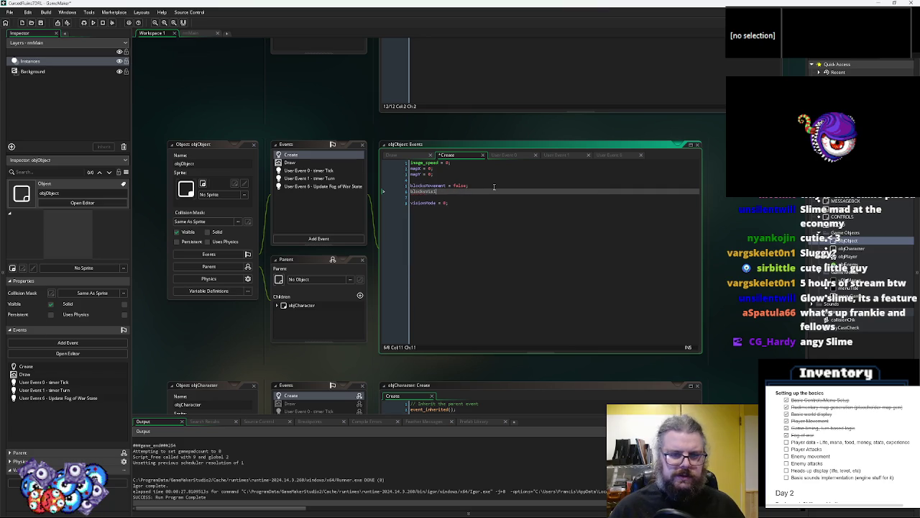
pyautogui.write('on = false;')
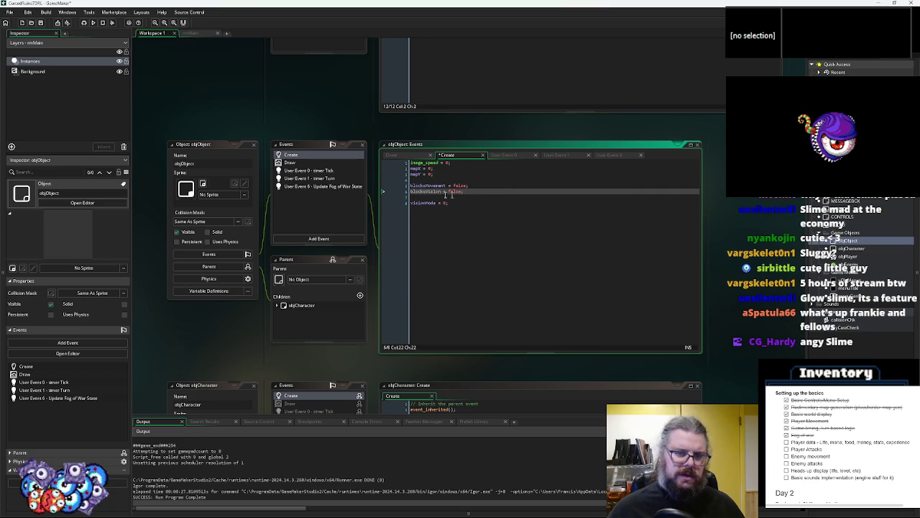
pyautogui.click(423, 187)
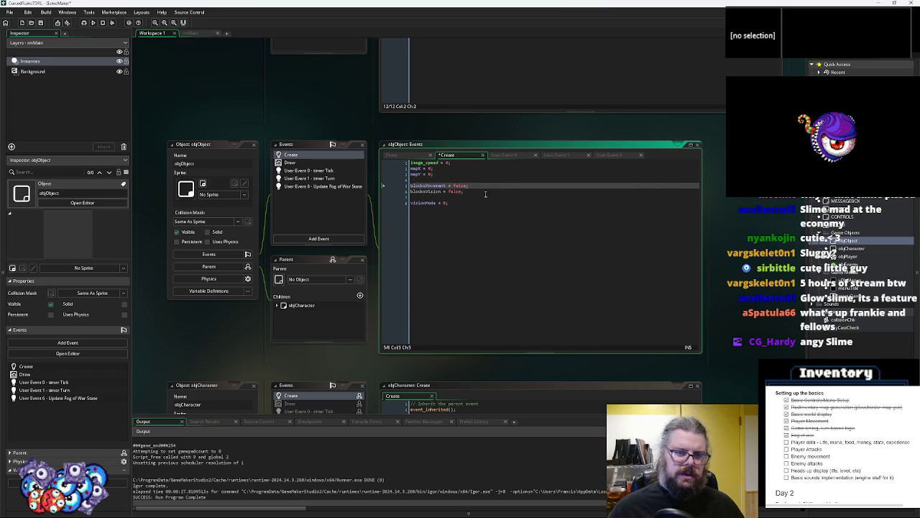
pyautogui.click(423, 192)
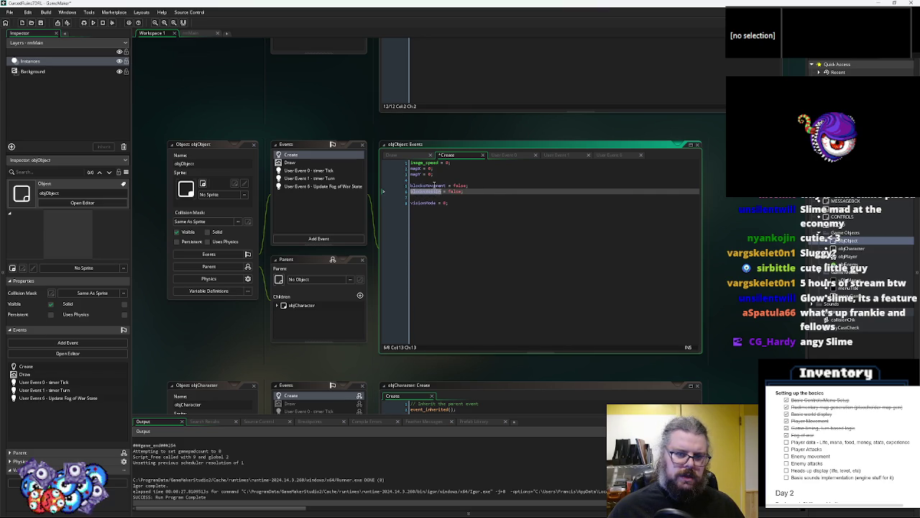
pyautogui.scroll(-3, 476, 291)
pyautogui.scroll(-4, 509, 241)
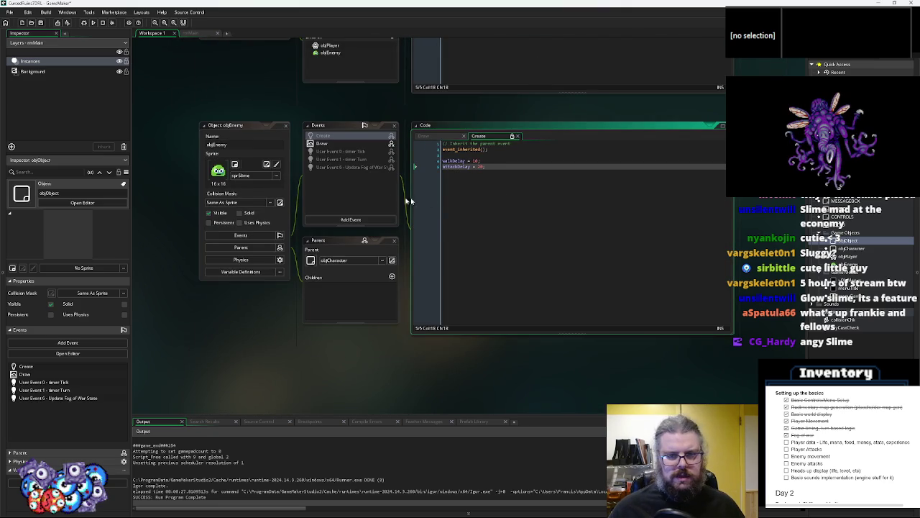
# Move blocksMovement = true from an overriding objEnemy Create event into objCharacter's Create code
pyautogui.rightClick(346, 138)
pyautogui.click(360, 150)
pyautogui.write('blocksMovement = true;')
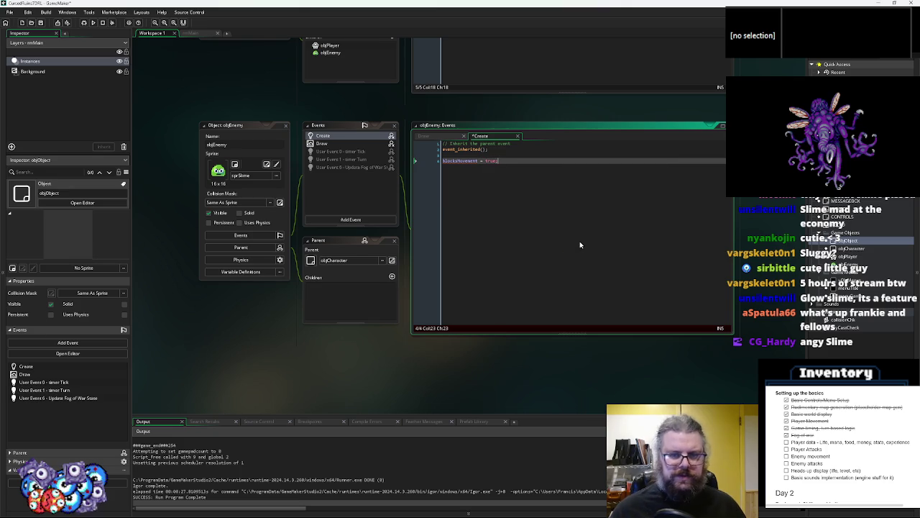
pyautogui.moveTo(504, 161); pyautogui.dragTo(417, 160)
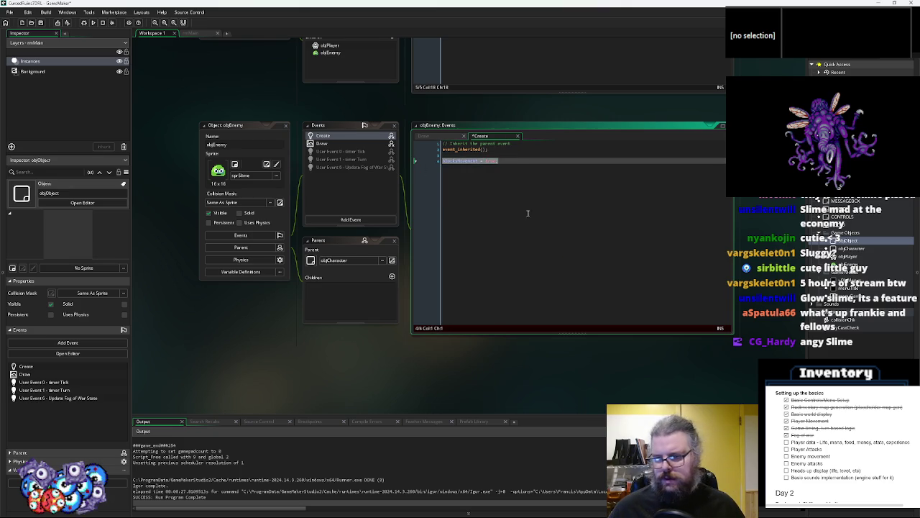
pyautogui.click(848, 328)
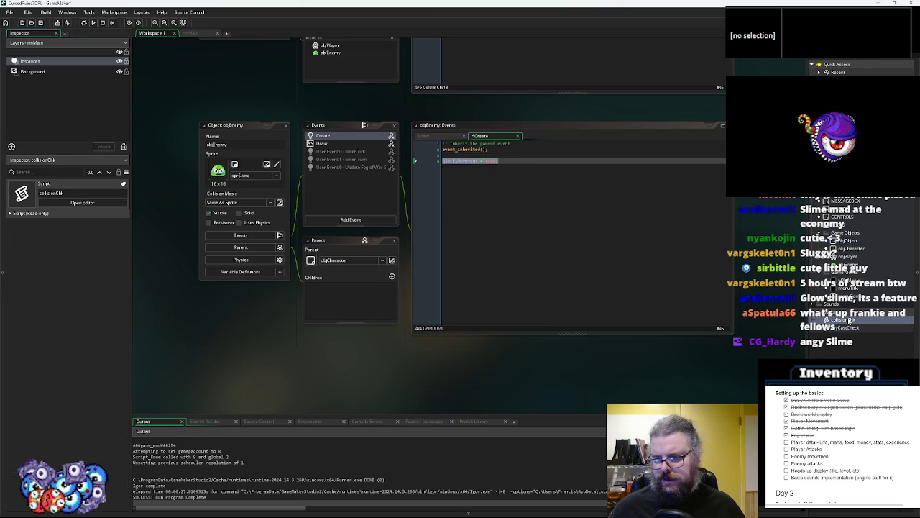
pyautogui.doubleClick(847, 252)
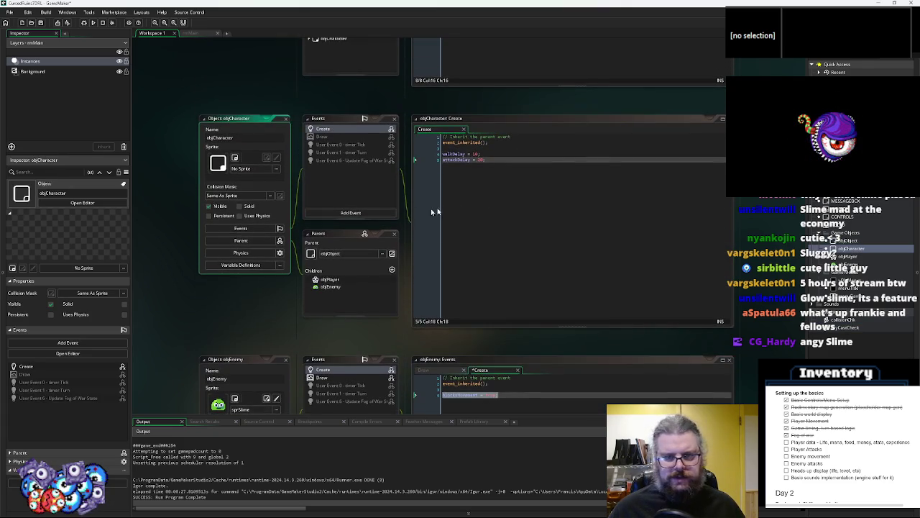
pyautogui.hotkey('ctrl', 'v')
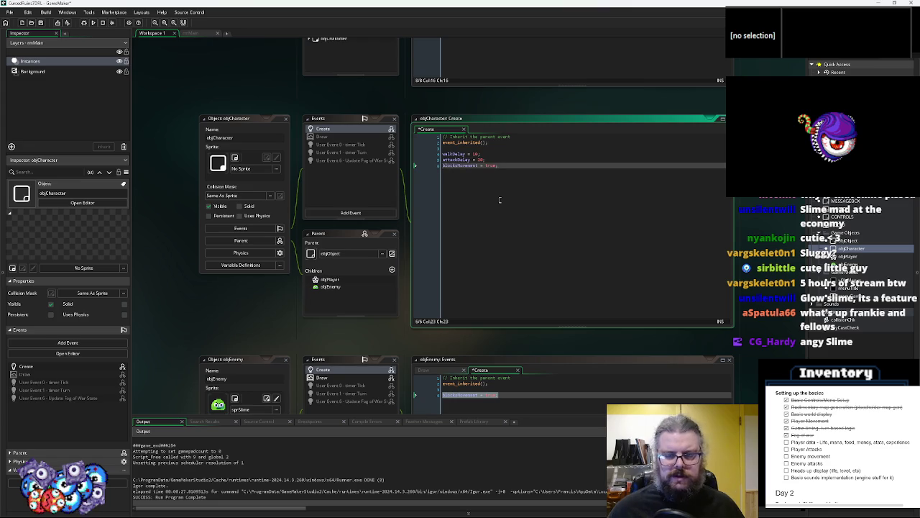
# Delete objEnemy's Create event and launch the game in debug mode
pyautogui.scroll(-3, 549, 106)
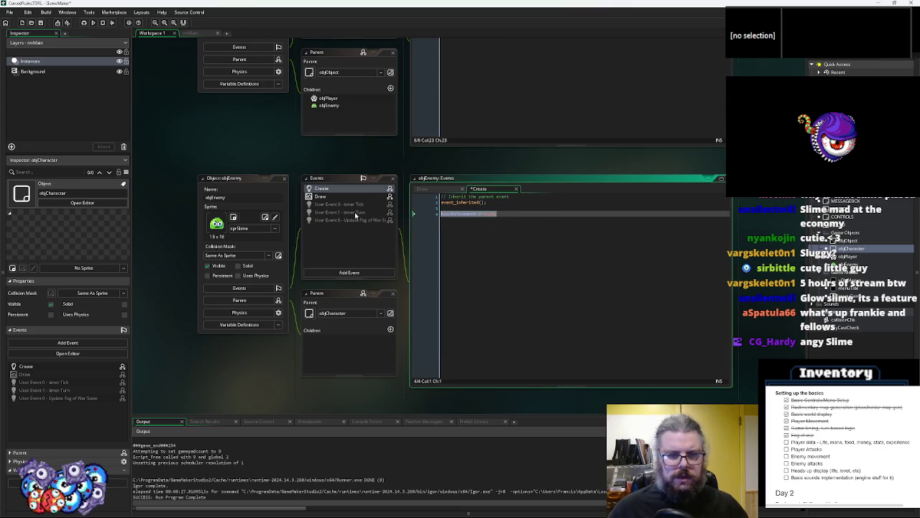
pyautogui.click(346, 189)
pyautogui.rightClick(346, 192)
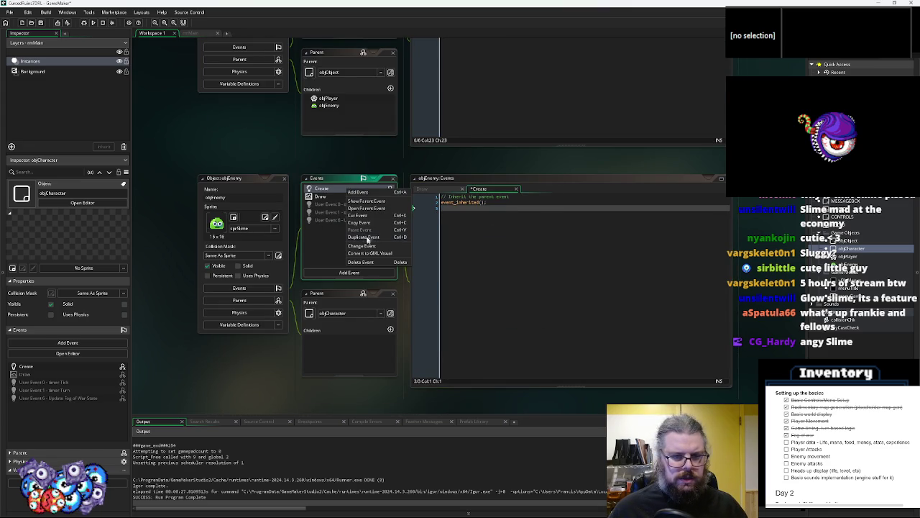
pyautogui.click(366, 265)
pyautogui.click(478, 273)
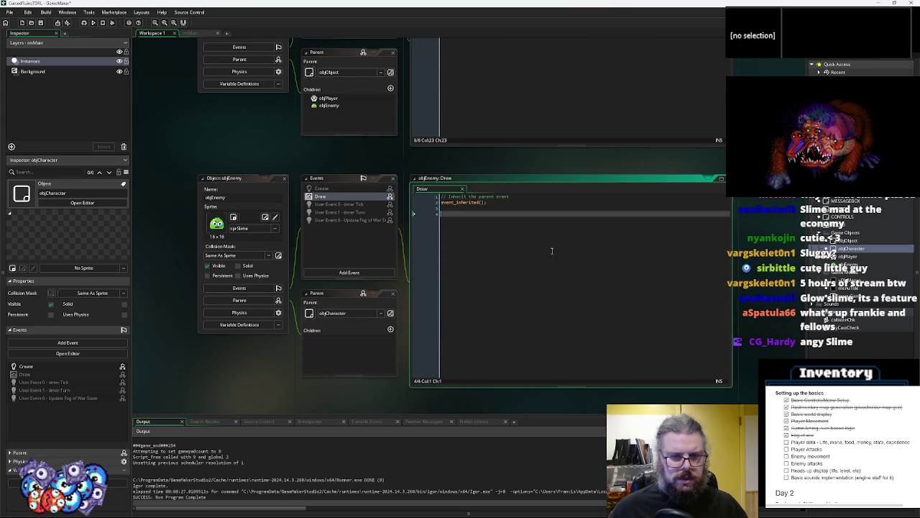
pyautogui.click(81, 23)
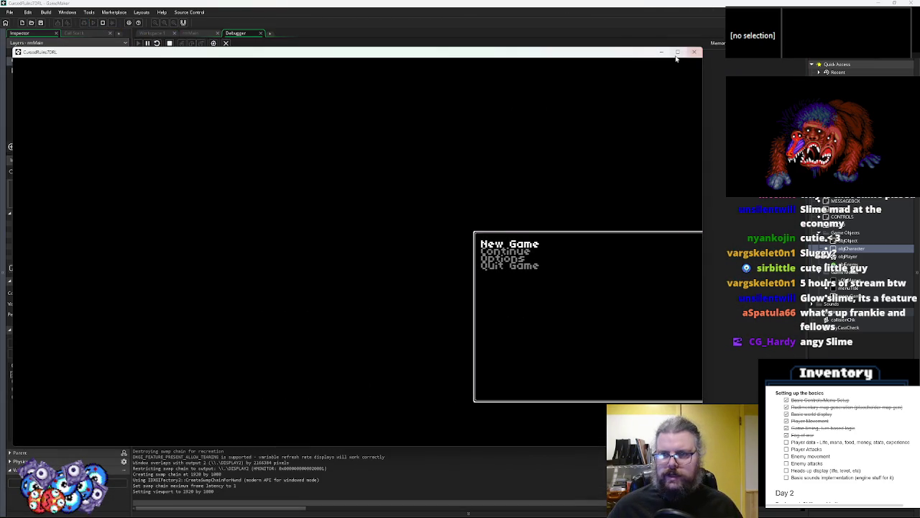
# Choose New Game, walk the player down, left, up and right around the slime, then quit with Escape
pyautogui.press('Down')
pyautogui.press('Up')
pyautogui.press('Return')
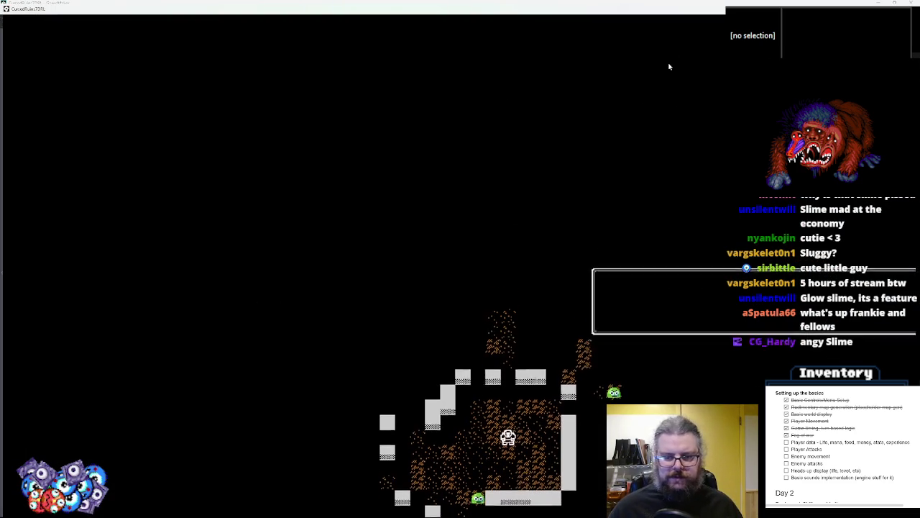
pyautogui.press('Down')
pyautogui.press('Down')
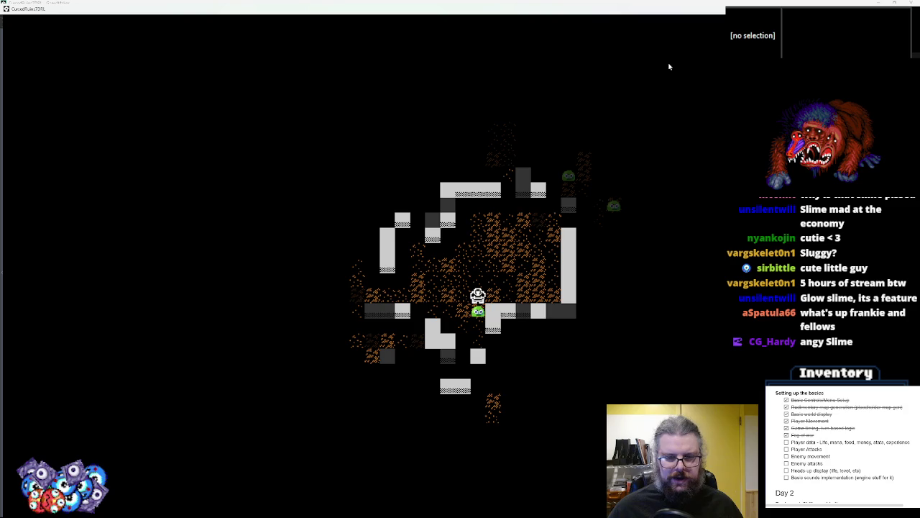
pyautogui.press('Down')
pyautogui.press('Down')
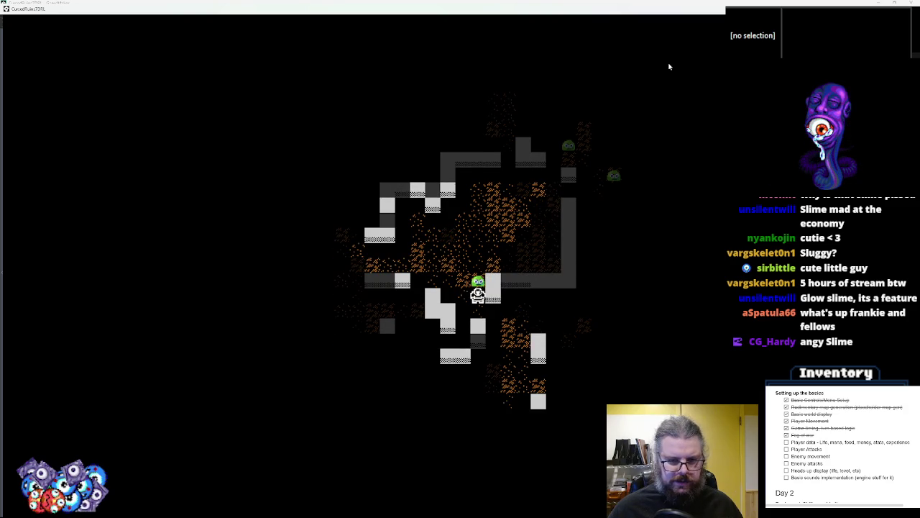
pyautogui.press('Left')
pyautogui.press('Left')
pyautogui.press('Up')
pyautogui.press('Up')
pyautogui.press('Right')
pyautogui.press('Right')
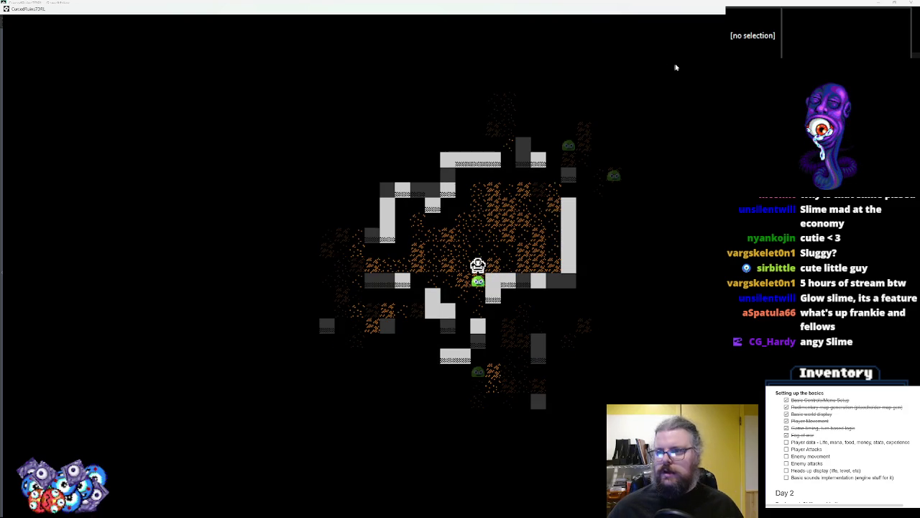
pyautogui.press('Escape')
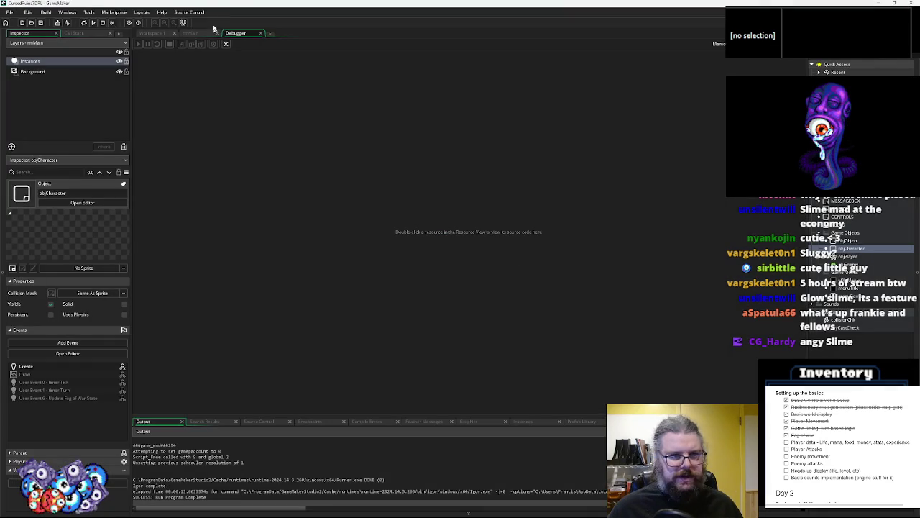
# Add life = 20, attack = 2 and defense = 0 lines to objCharacter's Create code
pyautogui.click(226, 45)
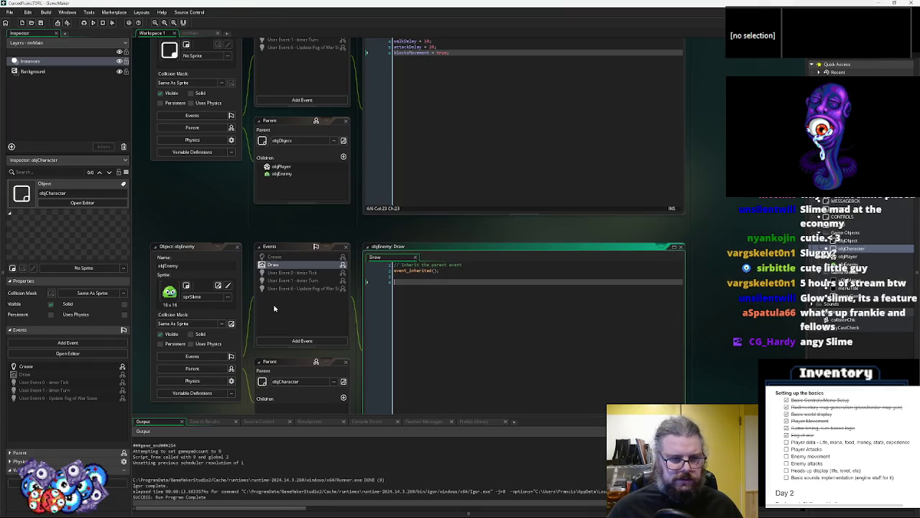
pyautogui.click(379, 210)
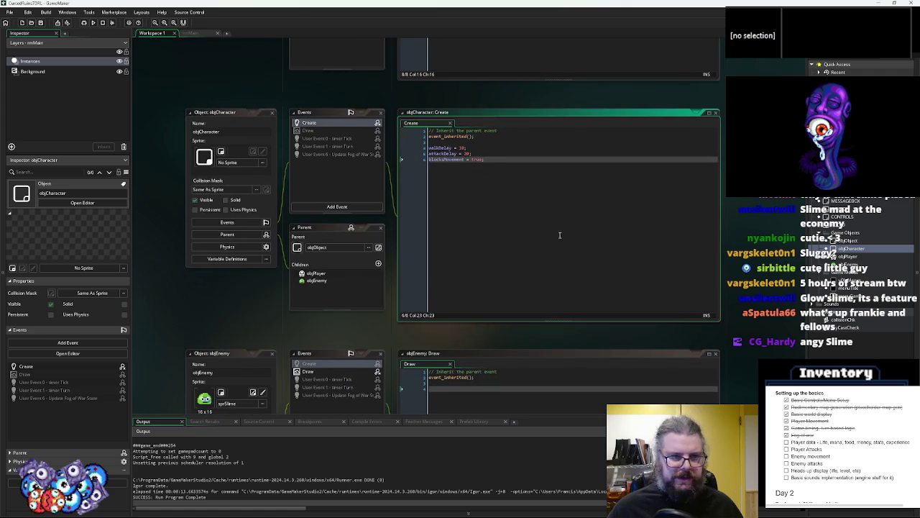
pyautogui.moveTo(559, 234); pyautogui.dragTo(552, 281)
pyautogui.press('Return')
pyautogui.press('Return')
pyautogui.write('life = ')
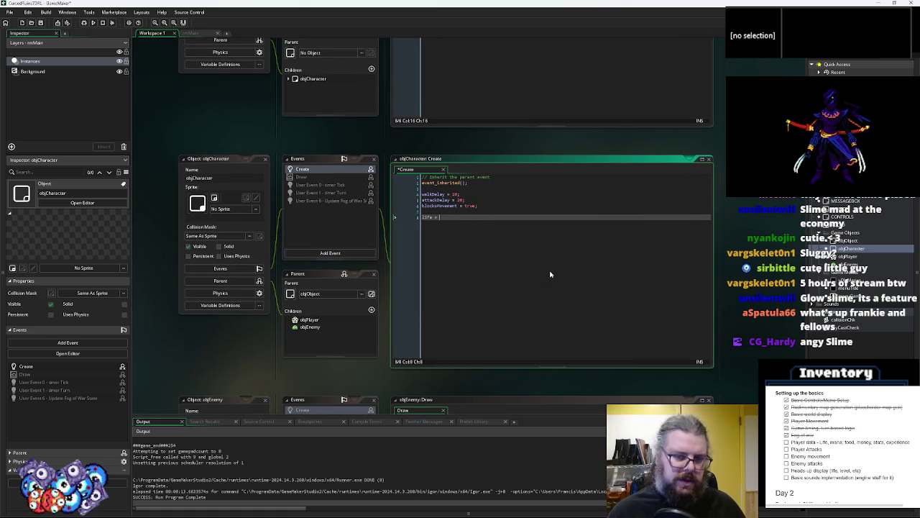
pyautogui.write('20;')
pyautogui.press('Return')
pyautogui.write('attack = 2;')
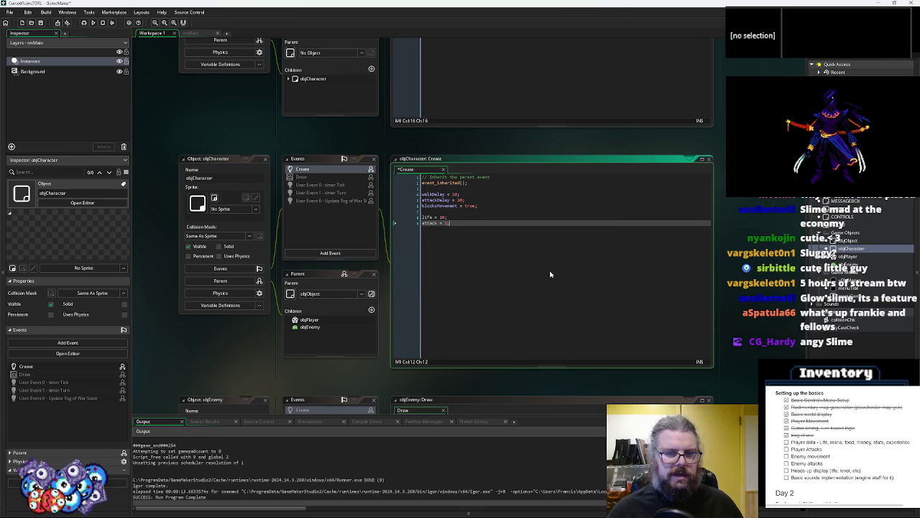
pyautogui.press('Return')
pyautogui.write('defence = 2;')
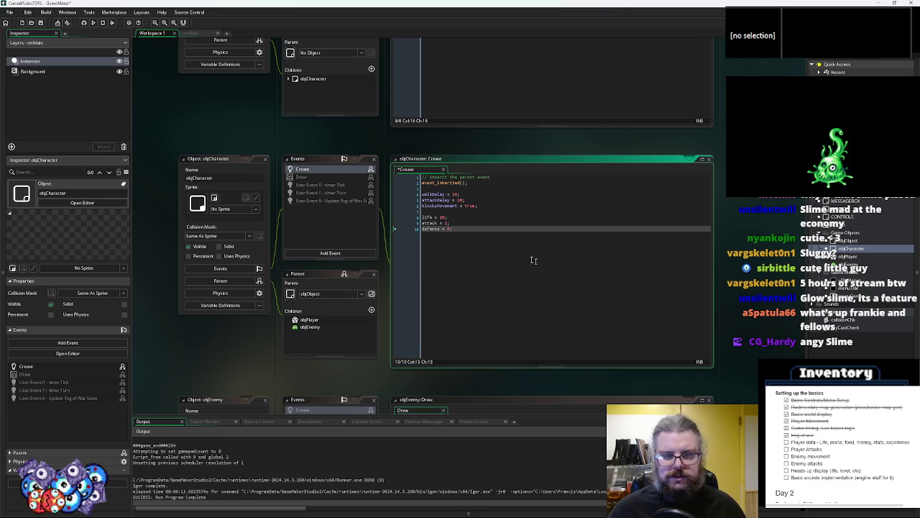
# Begin a function attack(target) declaration below the combat stats
pyautogui.scroll(-1, 490, 249)
pyautogui.moveTo(515, 254); pyautogui.dragTo(541, 250)
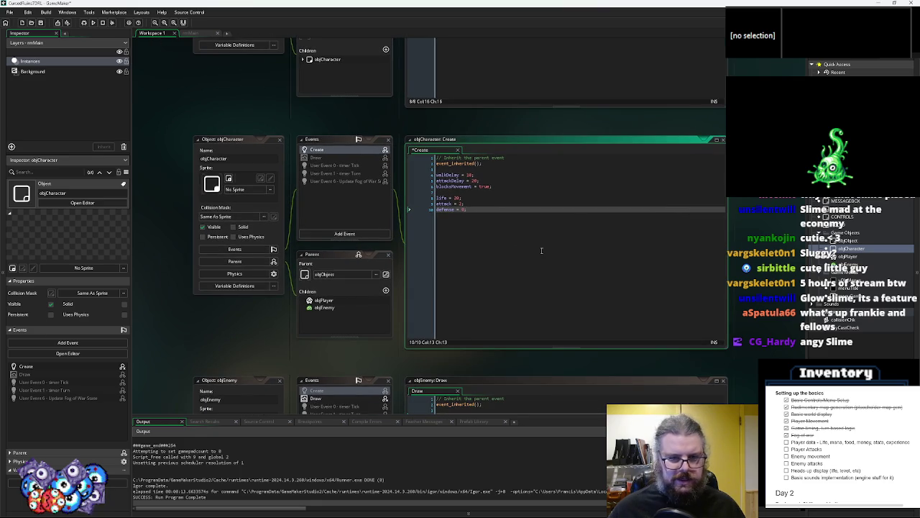
pyautogui.press('Return')
pyautogui.press('Return')
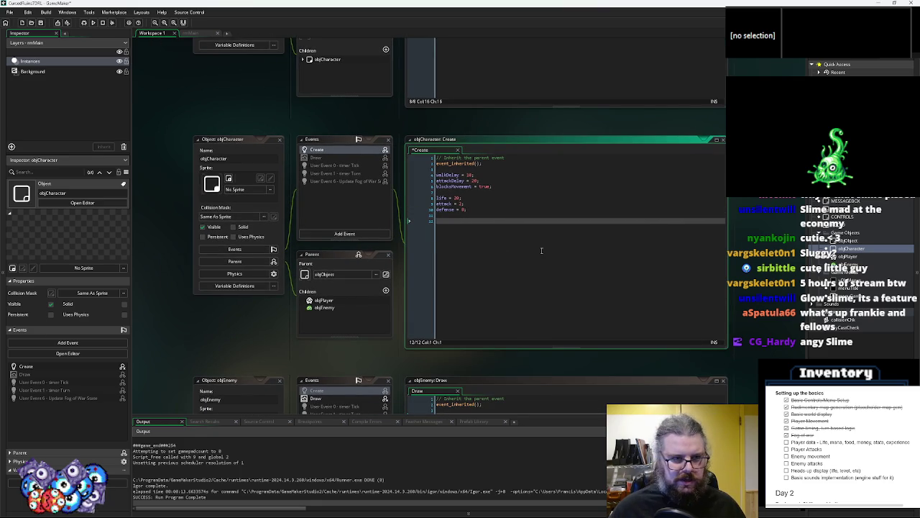
pyautogui.write('function')
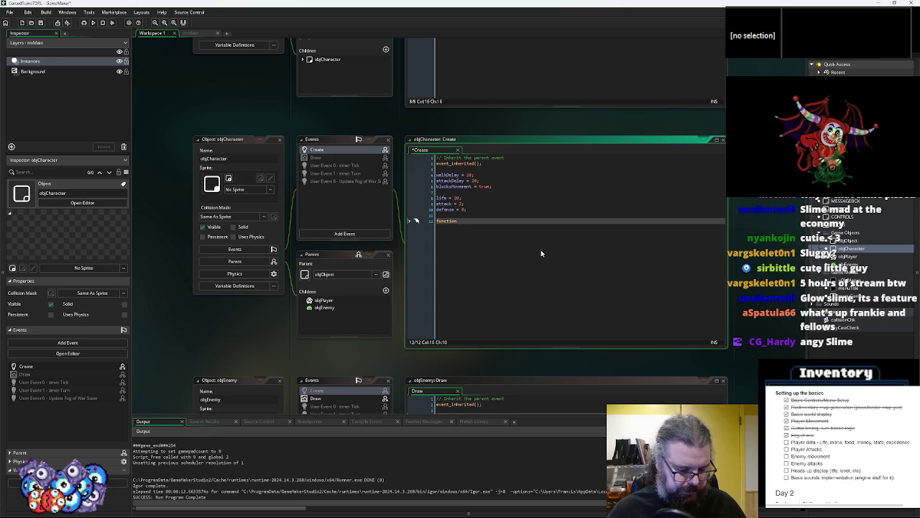
pyautogui.write(' attack')
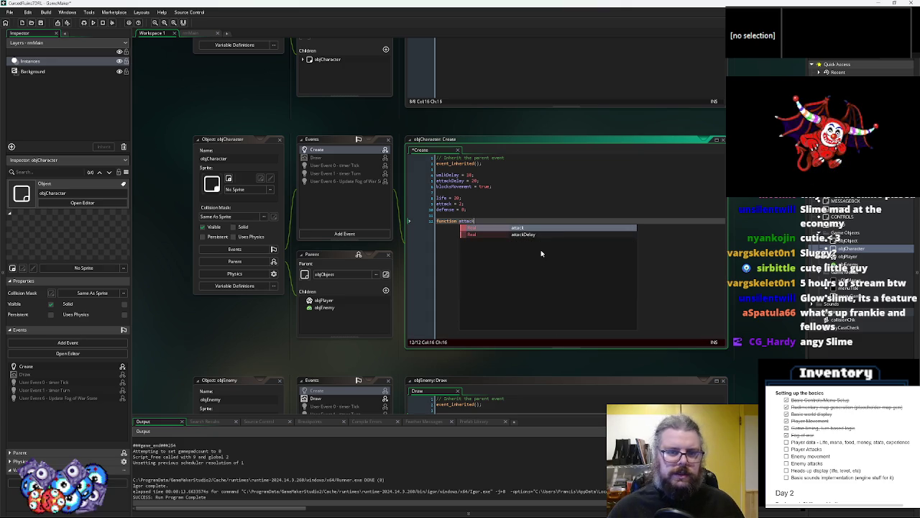
pyautogui.write('(target)')
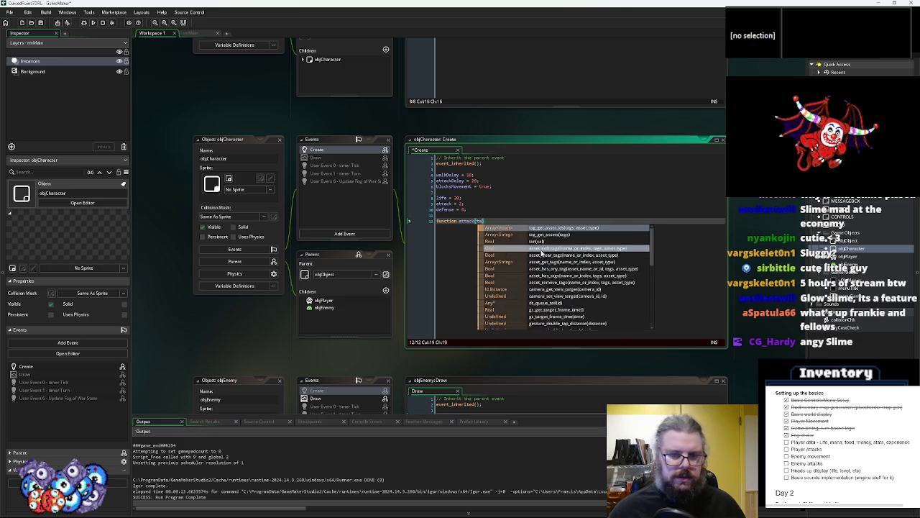
# Give the function an empty brace body, undoing an accidental paste
pyautogui.press('Return')
pyautogui.write('{')
pyautogui.press('Return')
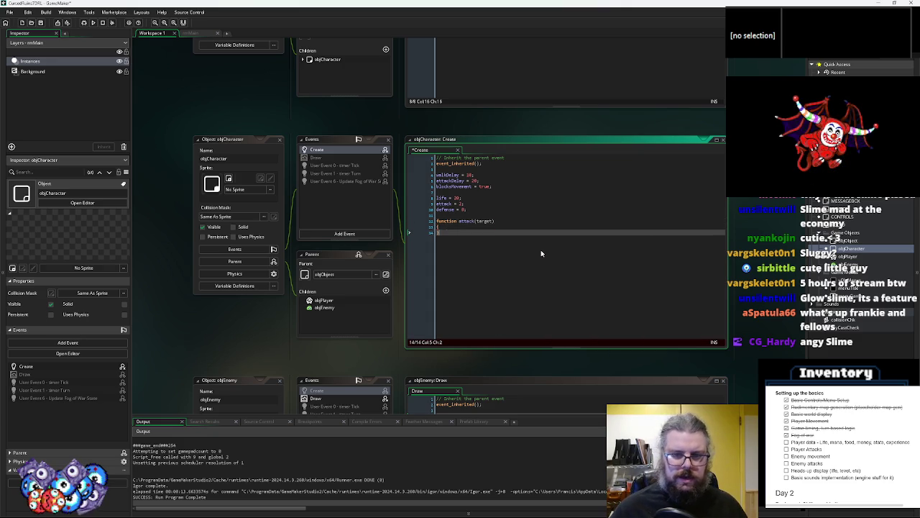
pyautogui.write('life = 20; attack = 2; defense = 0;')
pyautogui.hotkey('ctrl', 'z')
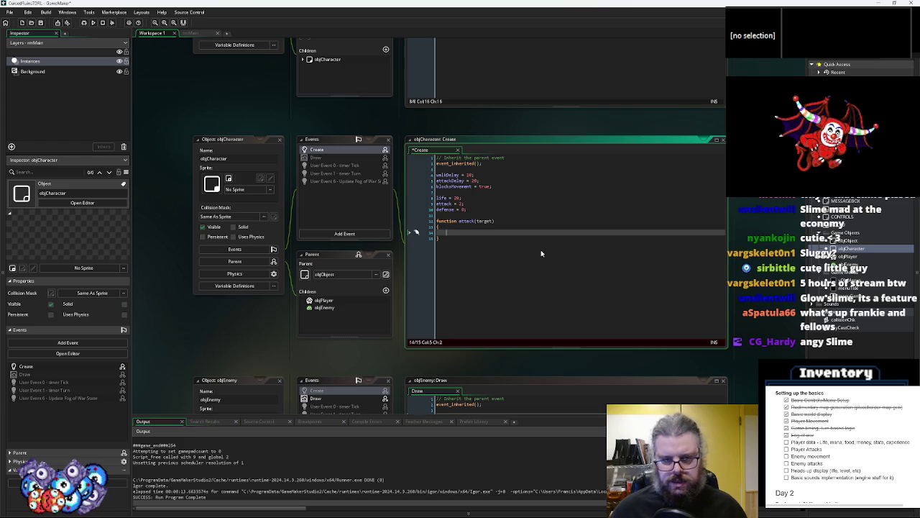
pyautogui.press('Down')
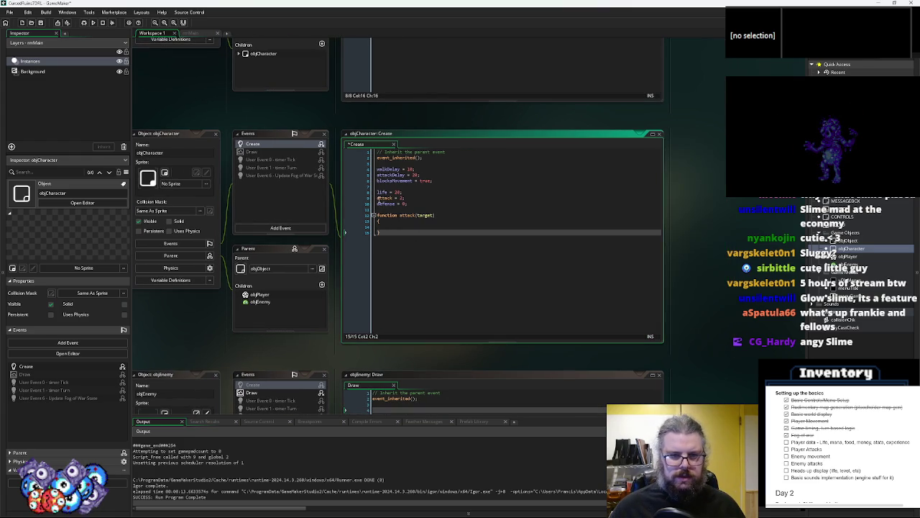
# Rename the function to cmdAttack(target) and leave its body empty
pyautogui.click(400, 215)
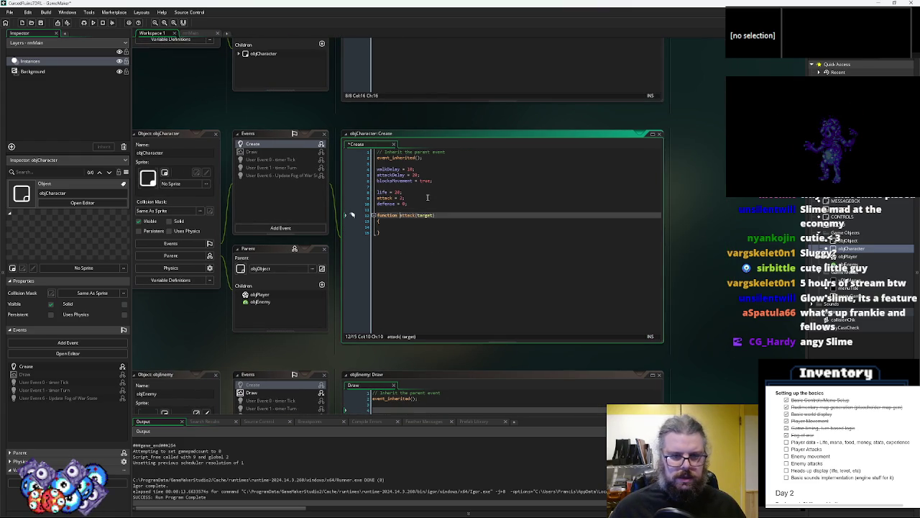
pyautogui.write('char')
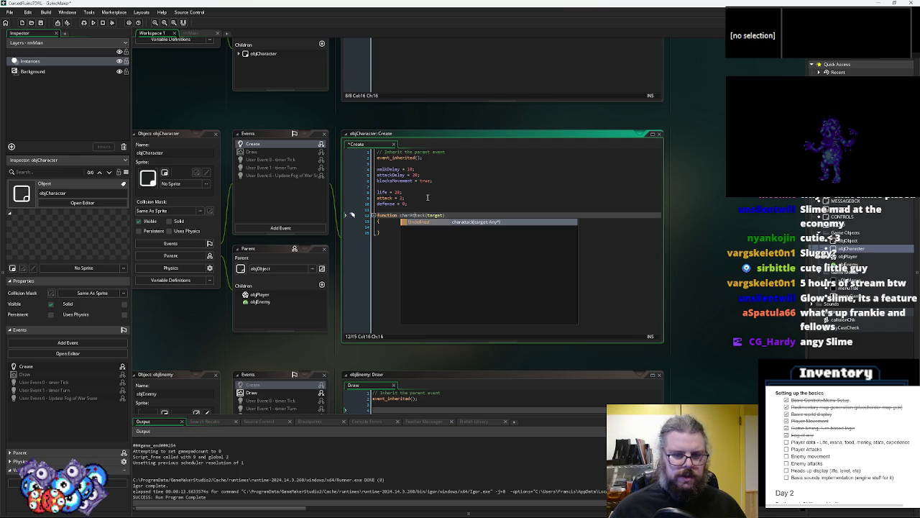
pyautogui.press('Delete')
pyautogui.write('A')
pyautogui.press('Left')
pyautogui.press('BackSpace')
pyautogui.press('BackSpace')
pyautogui.press('BackSpace')
pyautogui.write('cmd')
pyautogui.press('Down')
pyautogui.press('Down')
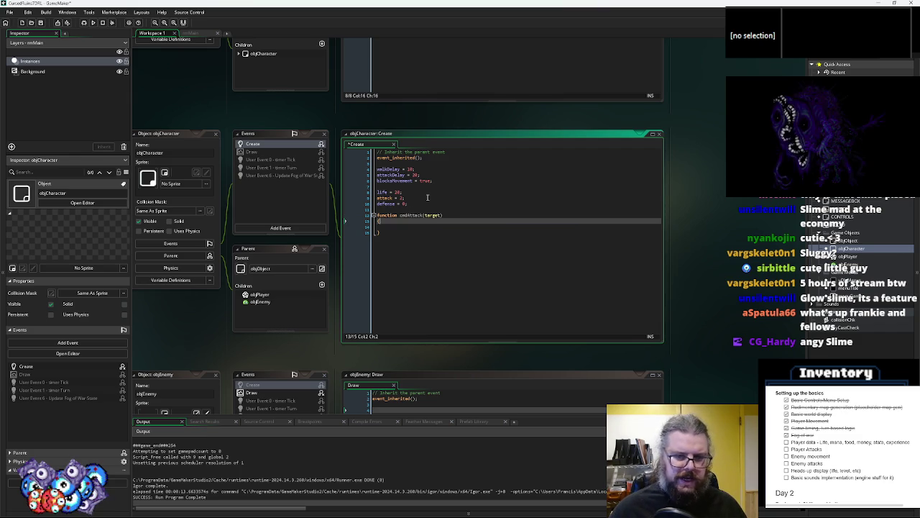
pyautogui.write('life = 20; attack = 2; defense = 0;')
pyautogui.hotkey('ctrl', 'z')
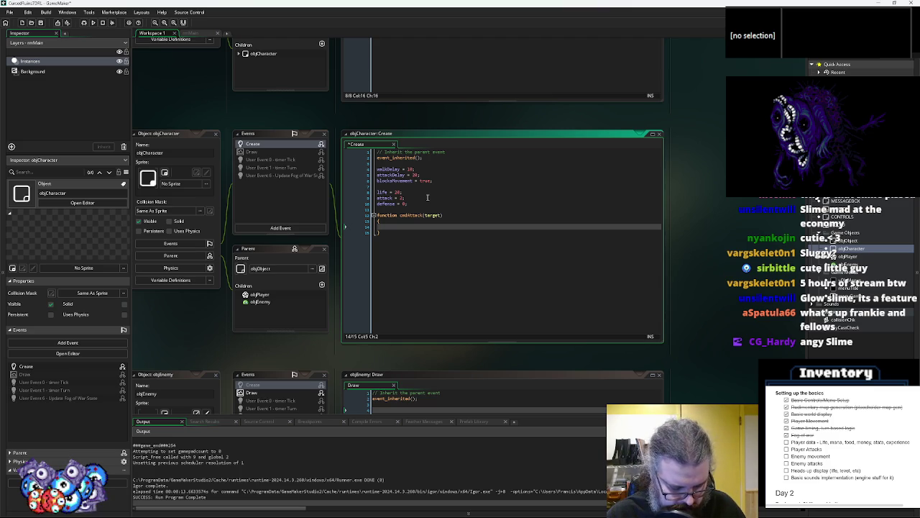
pyautogui.write('with')
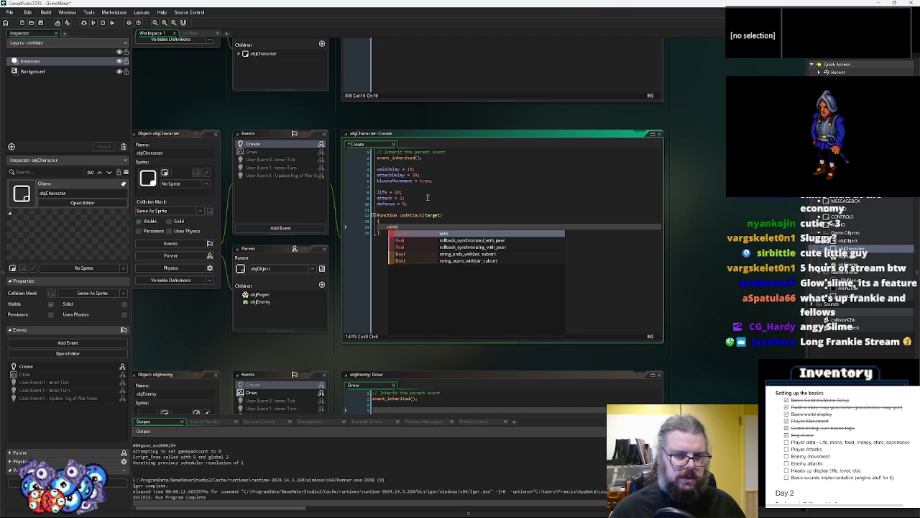
pyautogui.press('Escape')
pyautogui.press('BackSpace')
pyautogui.press('BackSpace')
pyautogui.press('BackSpace')
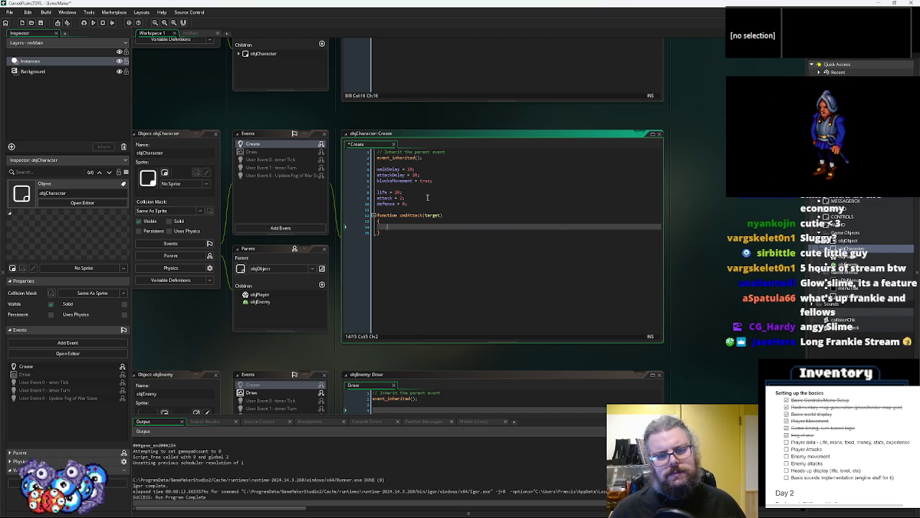
# Add shakeFx = 0; shakeX = 0; shakeY = 0; on new lines below defense in objCharacter's Create event
pyautogui.click(437, 203)
pyautogui.press('Return')
pyautogui.write('sho')
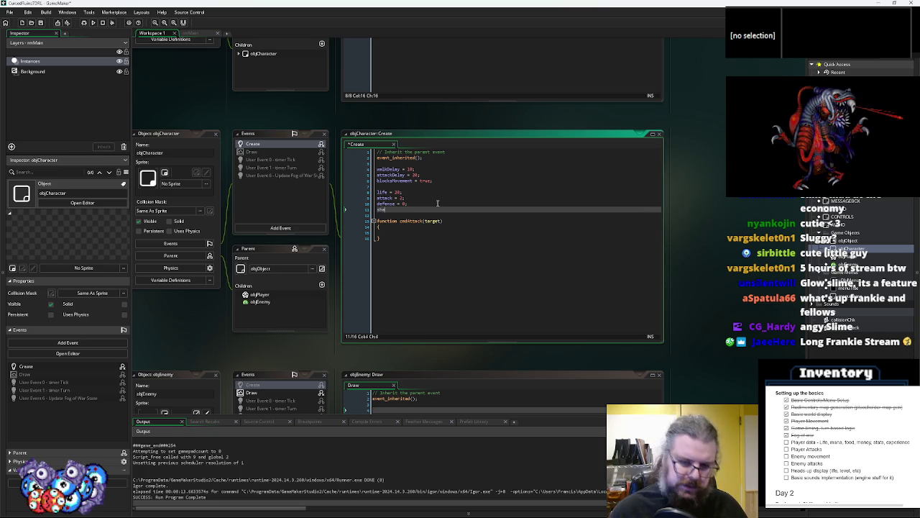
pyautogui.write('ake ')
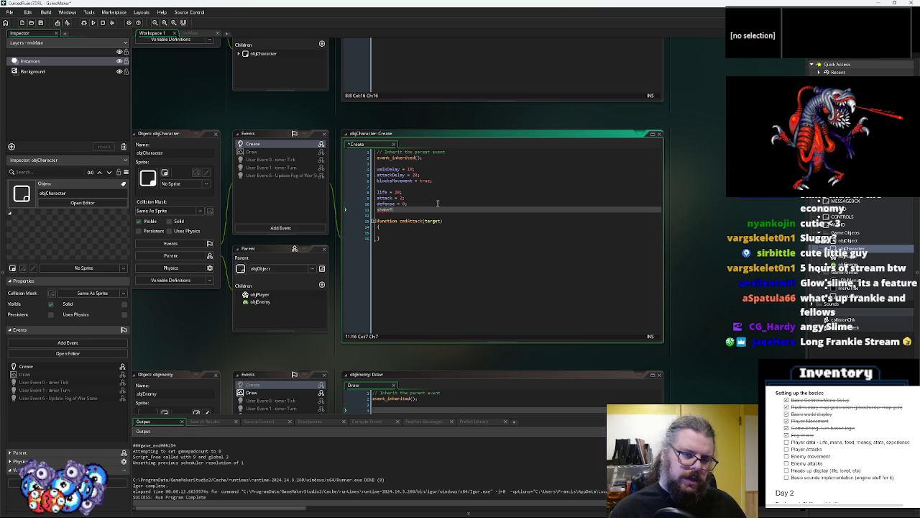
pyautogui.write('Fx = 0;')
pyautogui.press('Return')
pyautogui.write('sh')
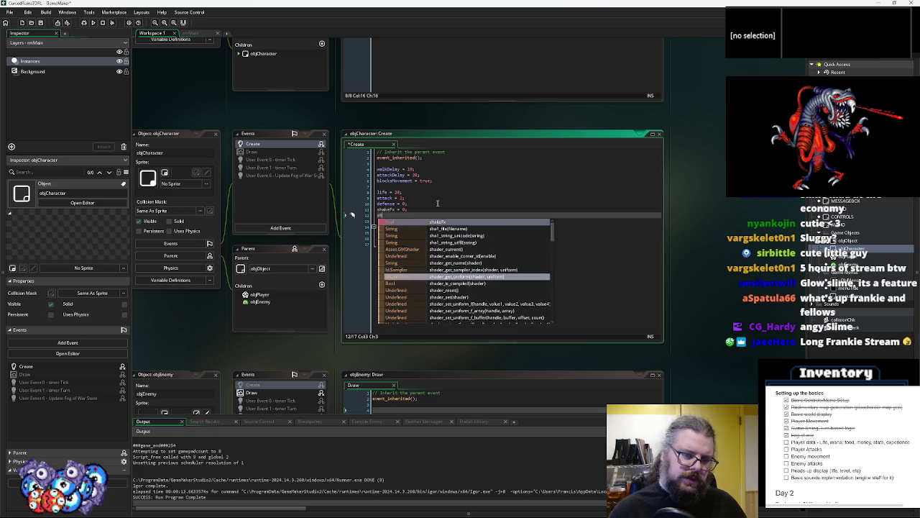
pyautogui.write('akeX = 0;')
pyautogui.press('Return')
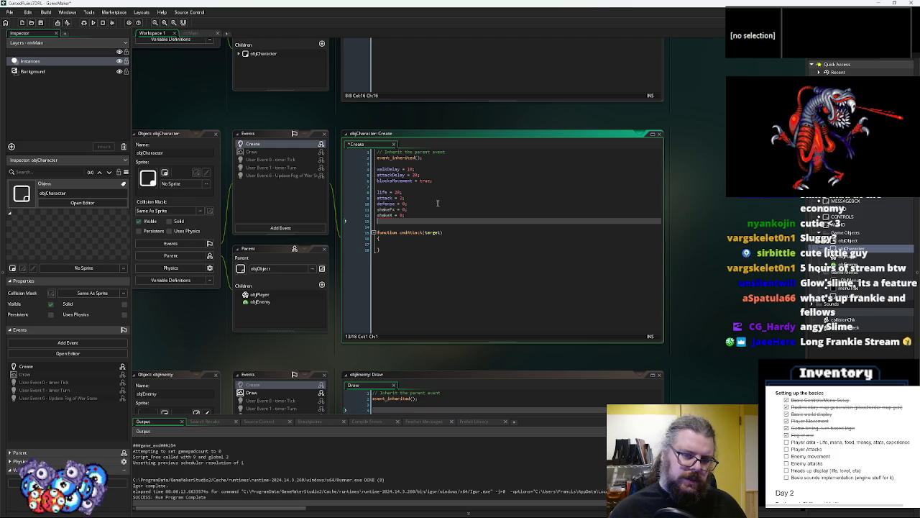
pyautogui.write('Y = 0;')
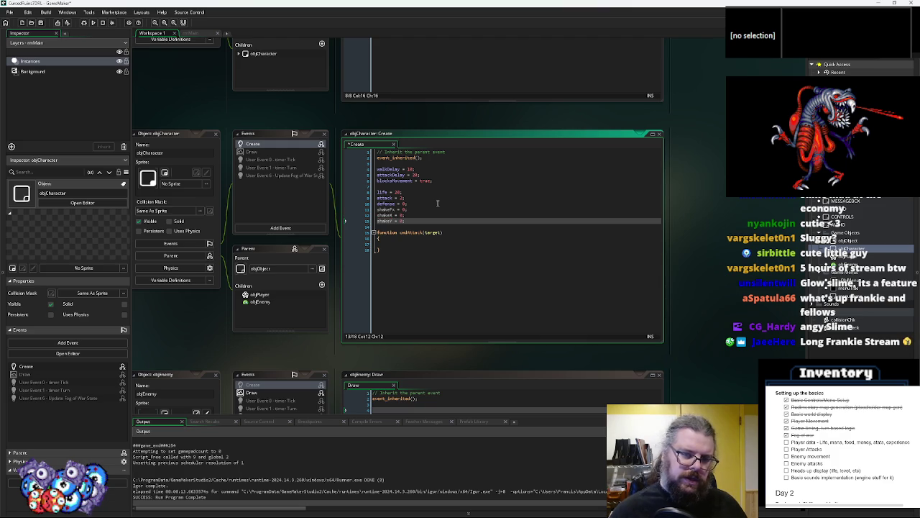
# Begin cmdAttack's body with var dmg = attack - target.defense;
pyautogui.click(422, 243)
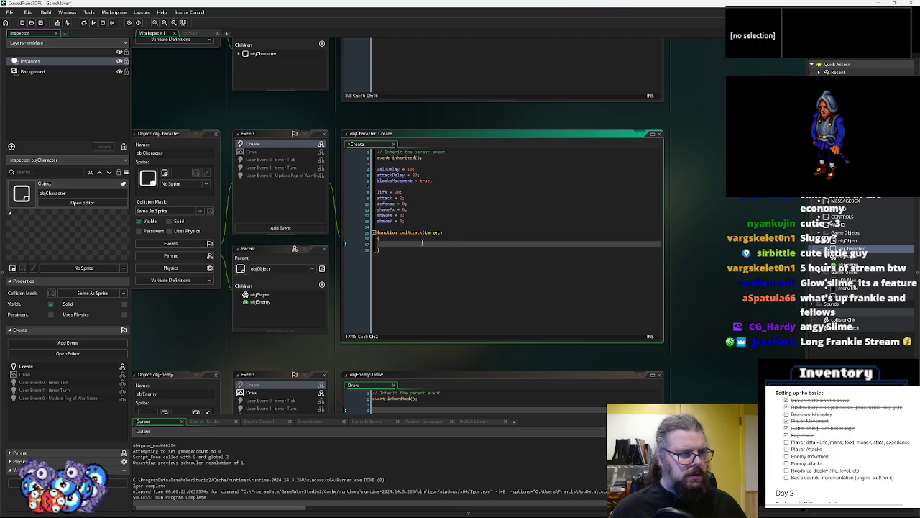
pyautogui.press('Up')
pyautogui.press('Up')
pyautogui.press('Up')
pyautogui.press('Down')
pyautogui.press('Down')
pyautogui.press('Down')
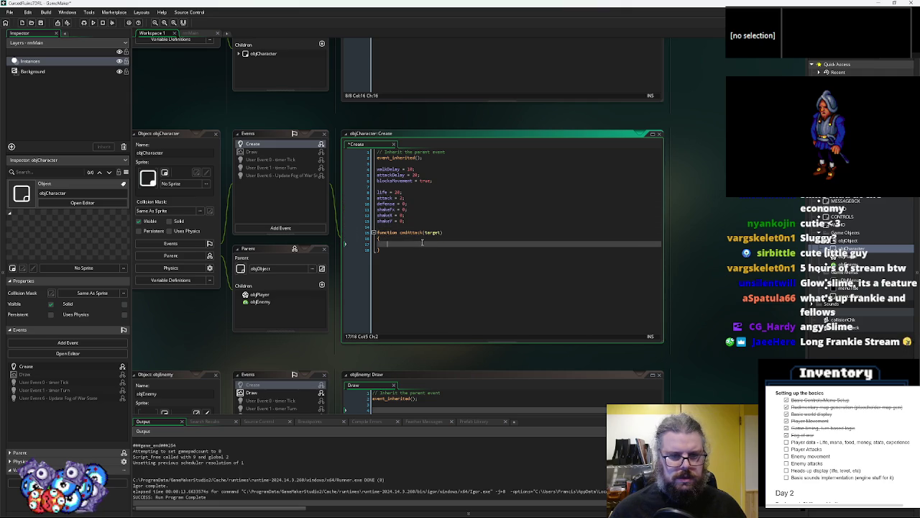
pyautogui.write('var de')
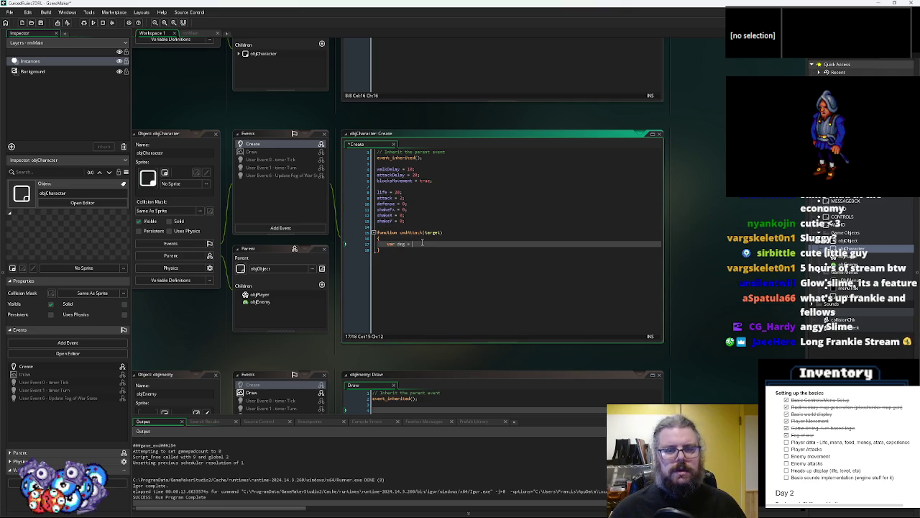
pyautogui.write('atta')
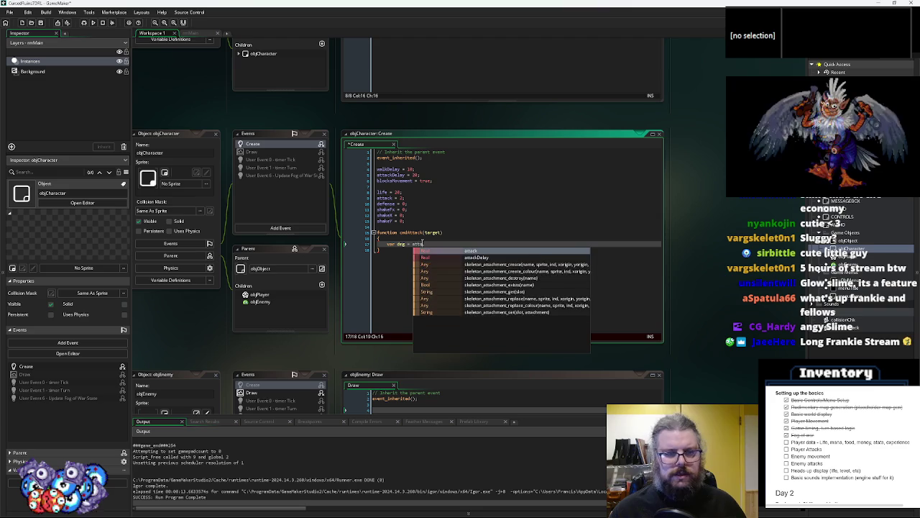
pyautogui.write('ck targe')
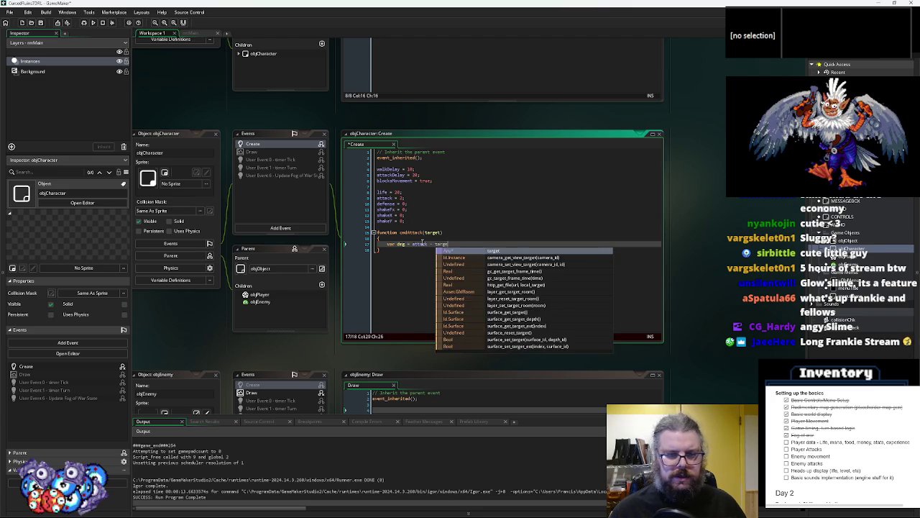
pyautogui.write('t.defense;')
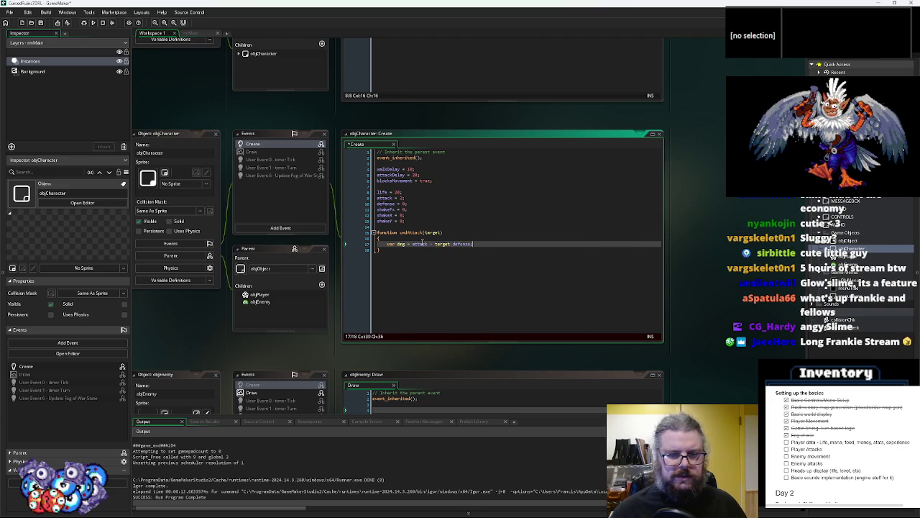
# Copy the life-through-shakeY variable lines into objObject's Create event and remove the leftover blank line
pyautogui.moveTo(413, 222); pyautogui.dragTo(361, 189)
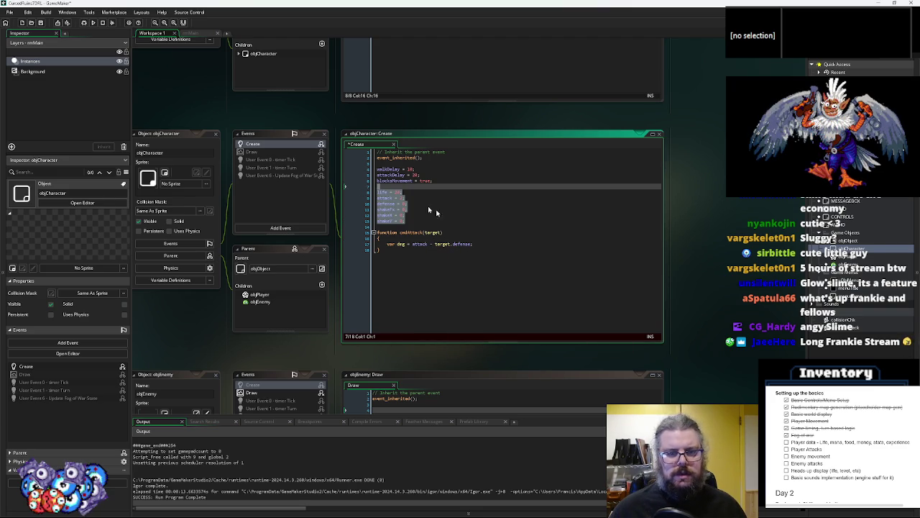
pyautogui.scroll(5, 427, 191)
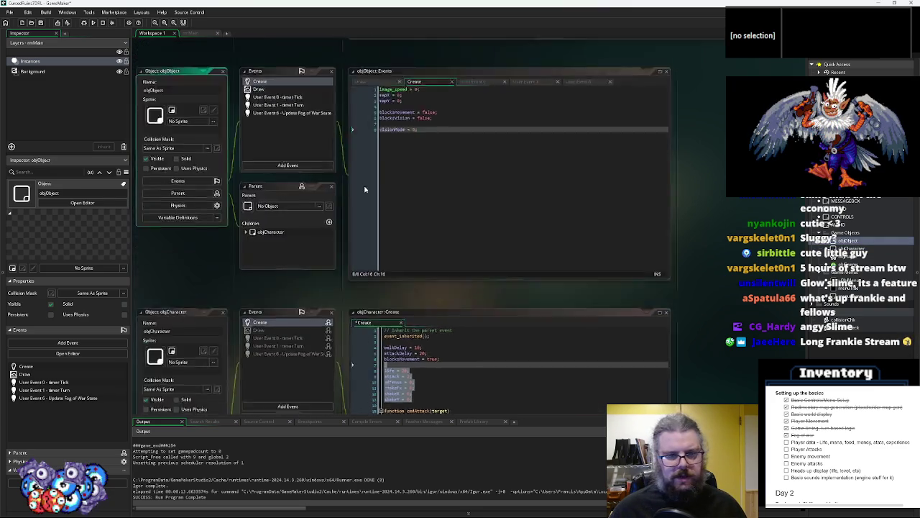
pyautogui.click(427, 190)
pyautogui.press('Return')
pyautogui.press('Return')
pyautogui.hotkey('ctrl', 'v')
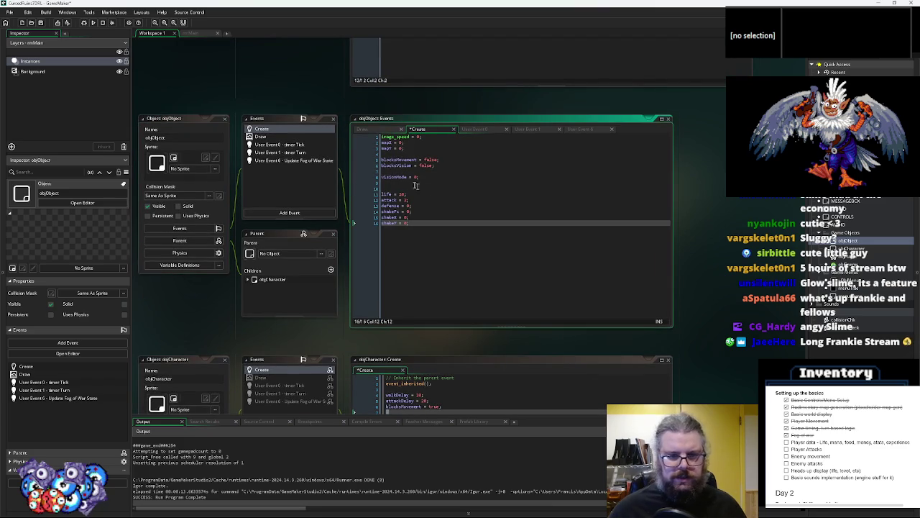
pyautogui.click(396, 183)
pyautogui.press('BackSpace')
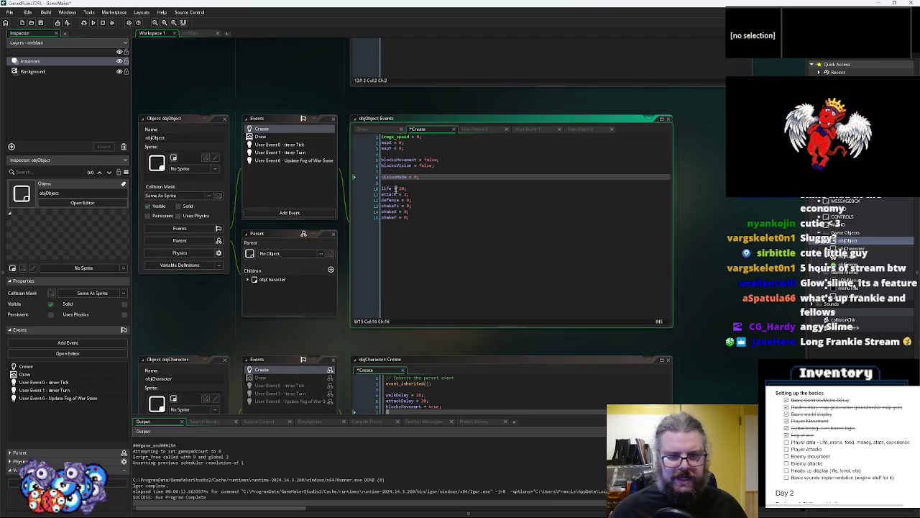
# Change objObject's default life from 20 to 5
pyautogui.click(407, 194)
pyautogui.press('Up')
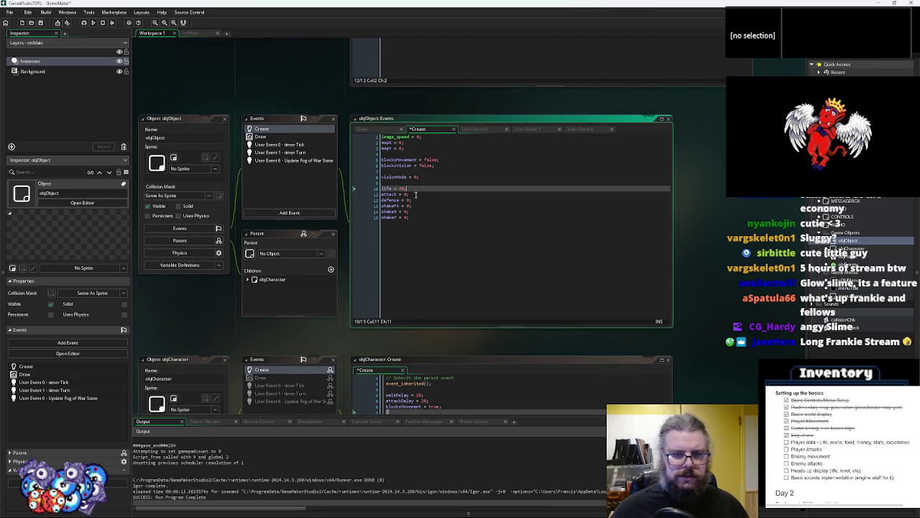
pyautogui.press('BackSpace')
pyautogui.press('BackSpace')
pyautogui.write('5')
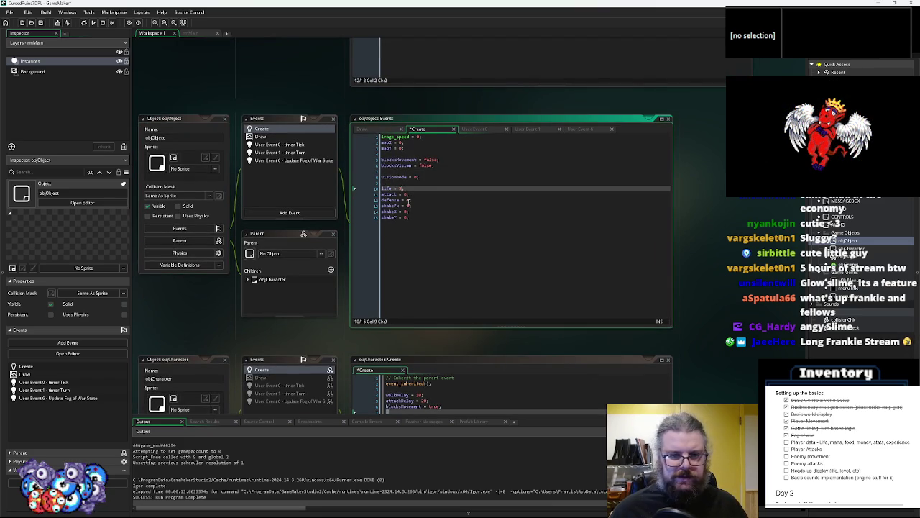
pyautogui.click(420, 223)
# Scroll down to objCharacter's Create code at the cmdAttack function declaration
pyautogui.scroll(-2, 431, 180)
pyautogui.click(435, 314)
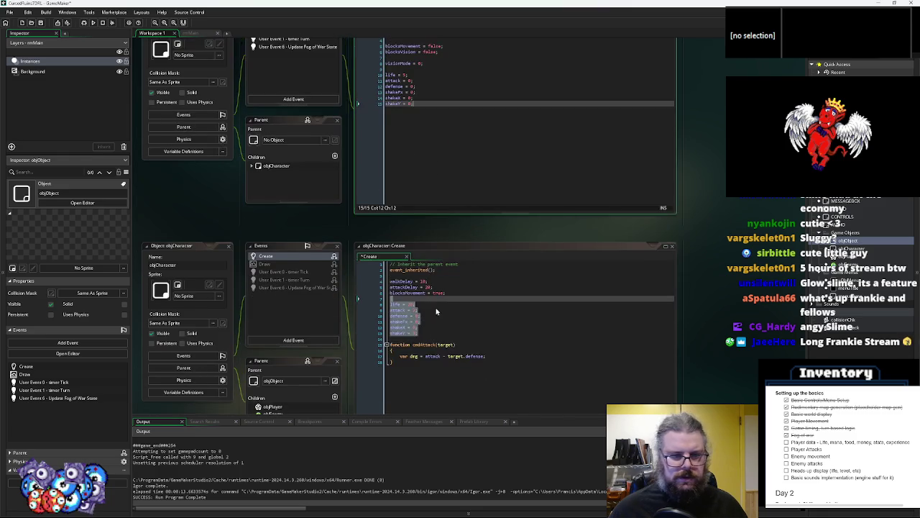
pyautogui.scroll(-1, 466, 247)
pyautogui.scroll(-2, 467, 247)
pyautogui.click(460, 229)
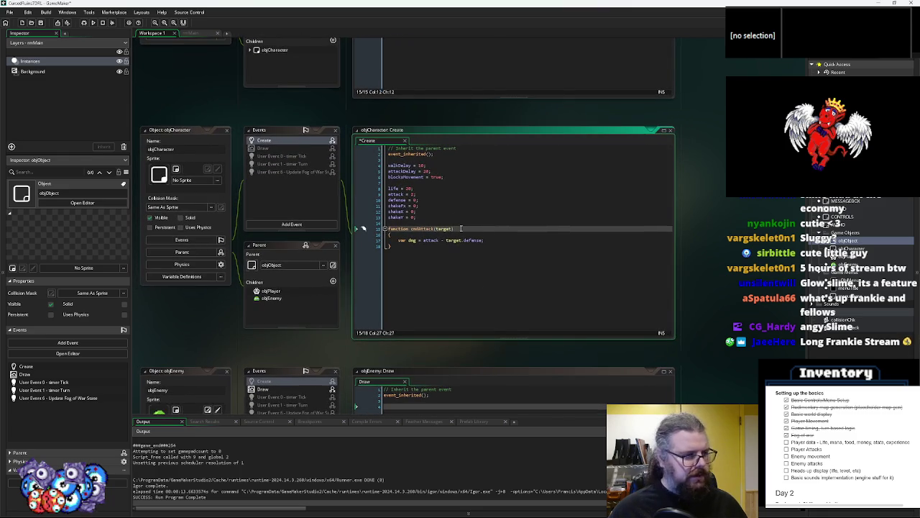
# Add an if(dmg>0) block that subtracts dmg from target.life and sets target.shakeFx to 10+dmg
pyautogui.press('Down')
pyautogui.press('Down')
pyautogui.press('Down')
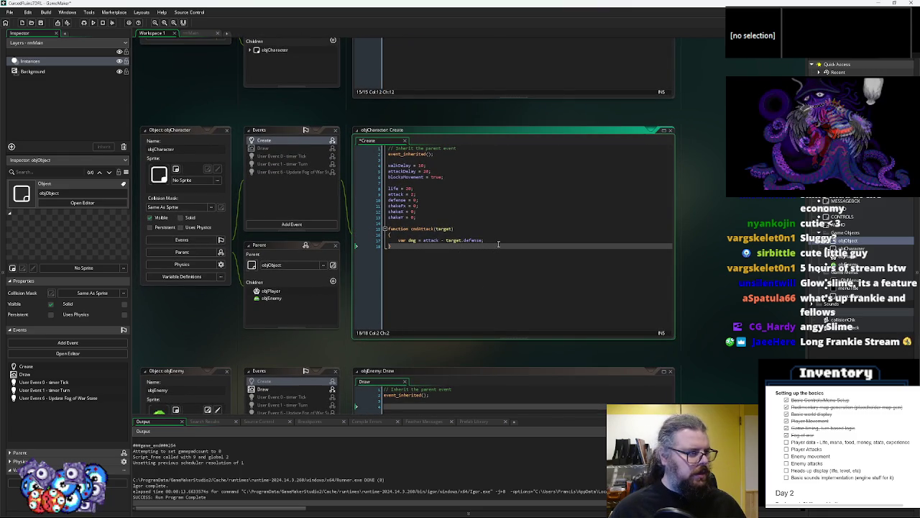
pyautogui.click(499, 238)
pyautogui.press('Return')
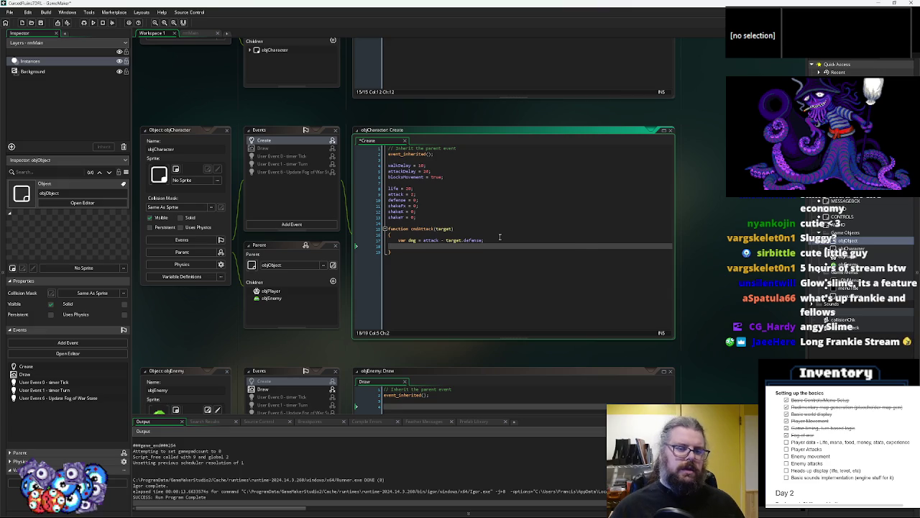
pyautogui.write('if(dmg<=')
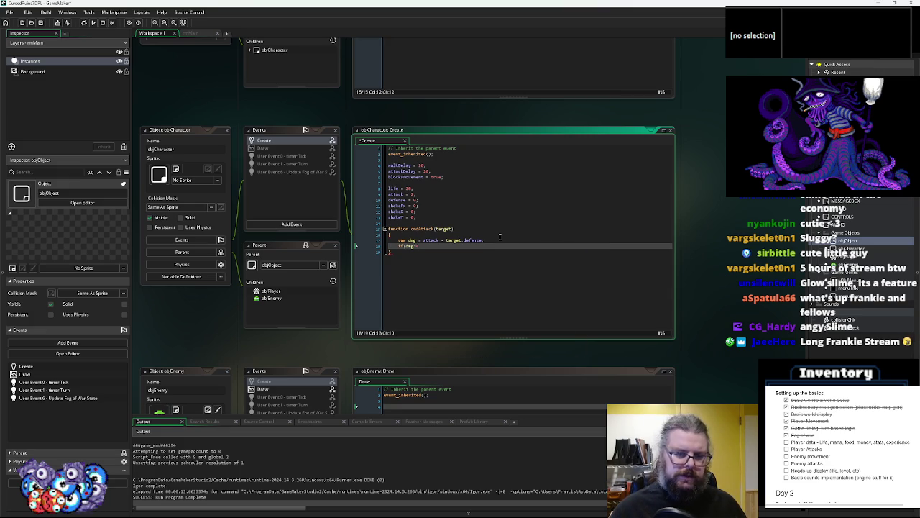
pyautogui.write('0)')
pyautogui.press('Return')
pyautogui.write('{')
pyautogui.press('Return')
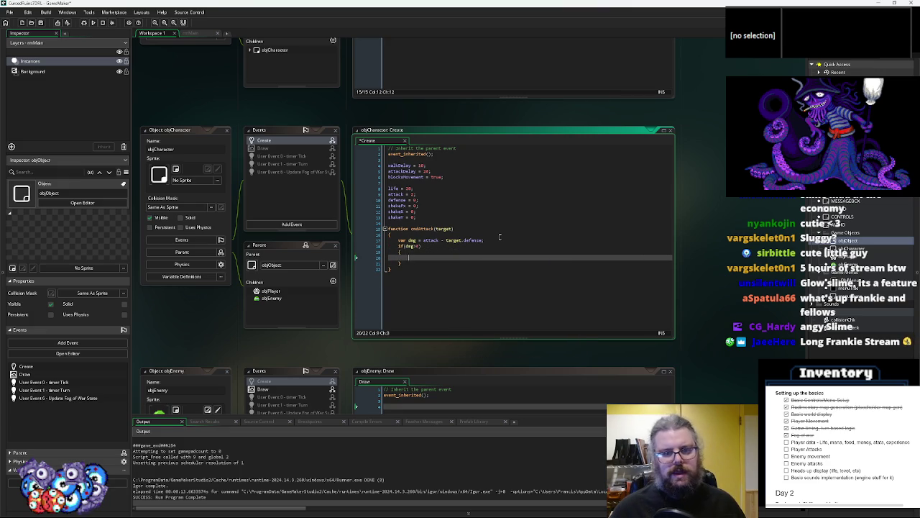
pyautogui.write('target.life -= dmg;')
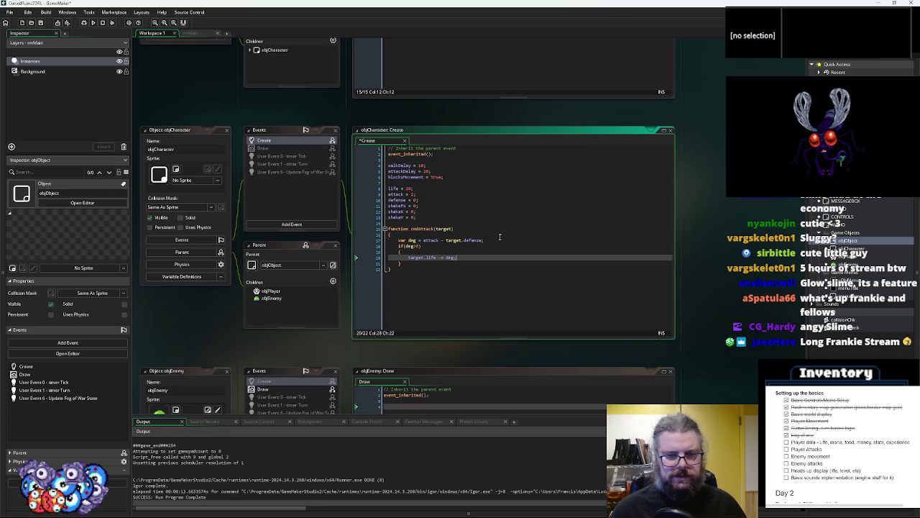
pyautogui.press('Return')
pyautogui.write('target.shakeFx = dm')
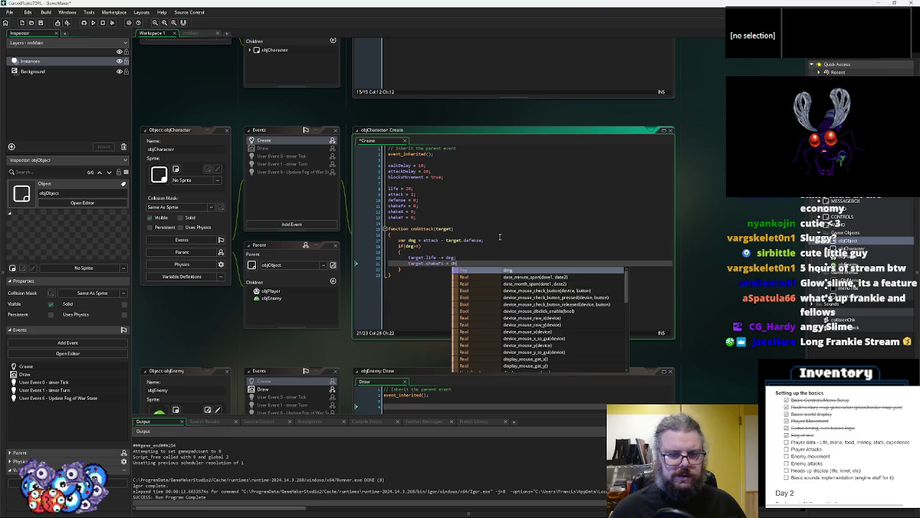
pyautogui.press('BackSpace')
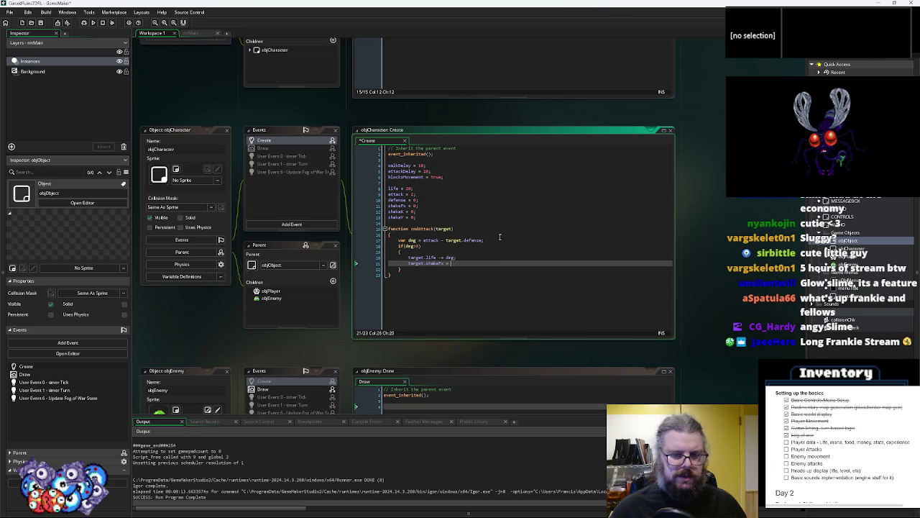
pyautogui.write('10;dmg;')
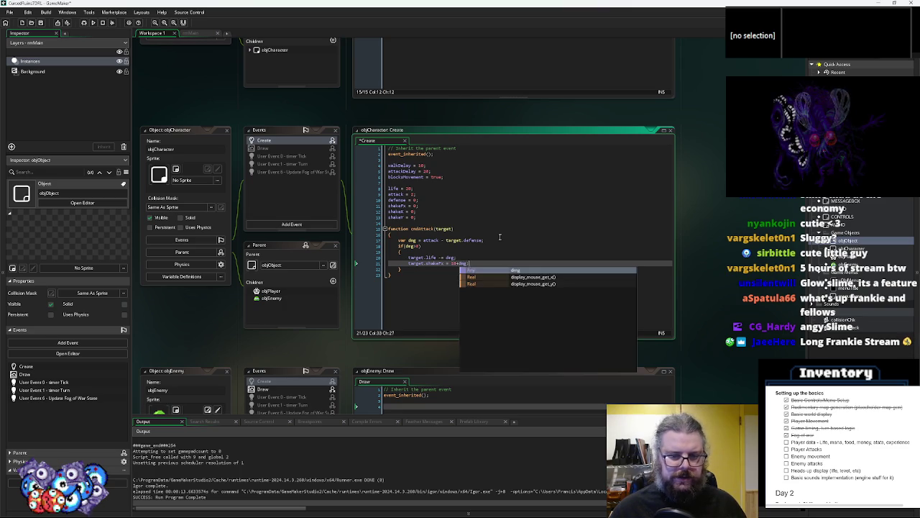
pyautogui.press('Left')
pyautogui.press('Left')
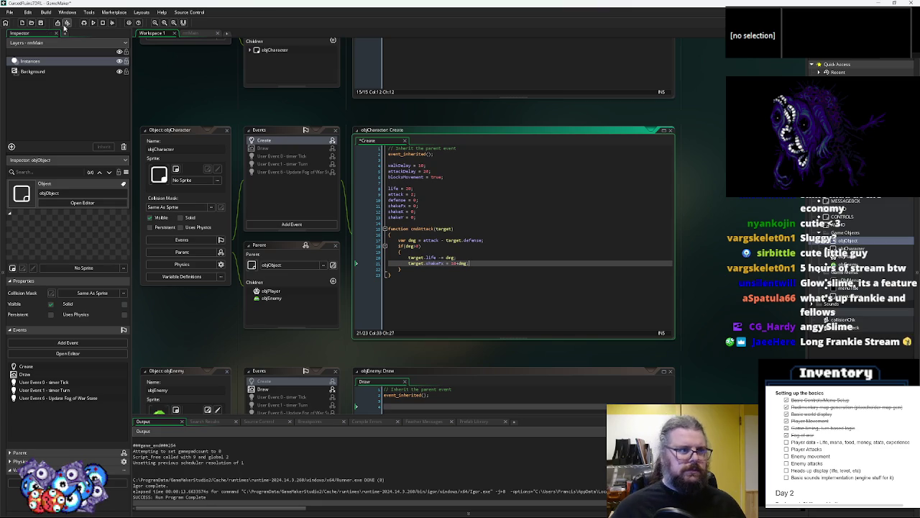
# Save objCharacter's Create code after checking the if block's lines
pyautogui.click(41, 22)
pyautogui.click(480, 261)
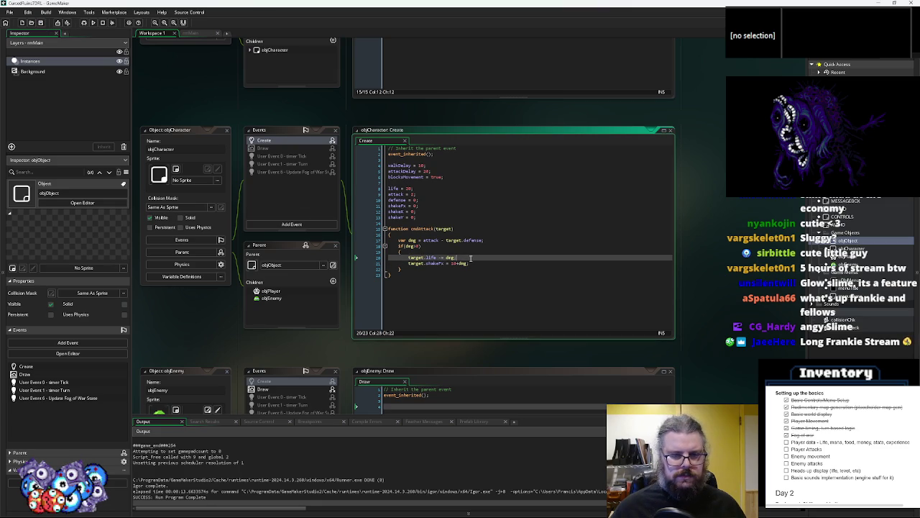
pyautogui.press('Down')
pyautogui.press('Down')
pyautogui.press('Down')
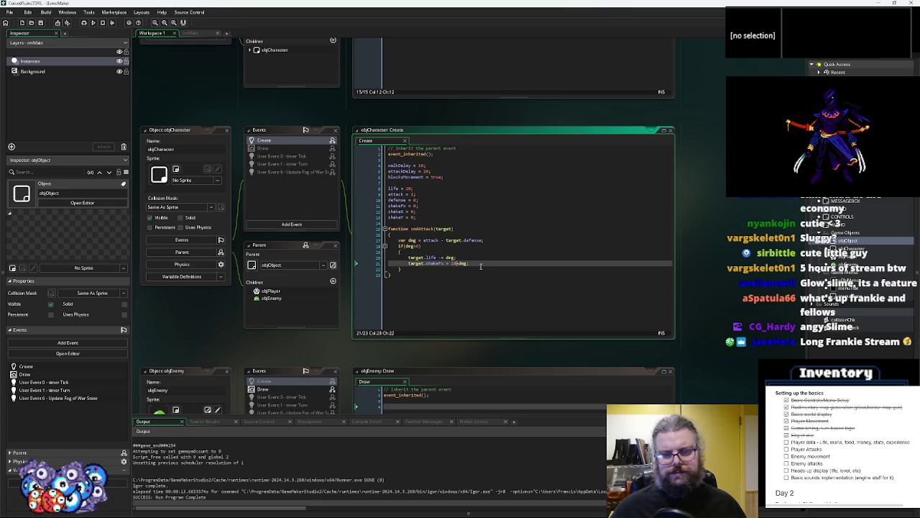
pyautogui.click(480, 267)
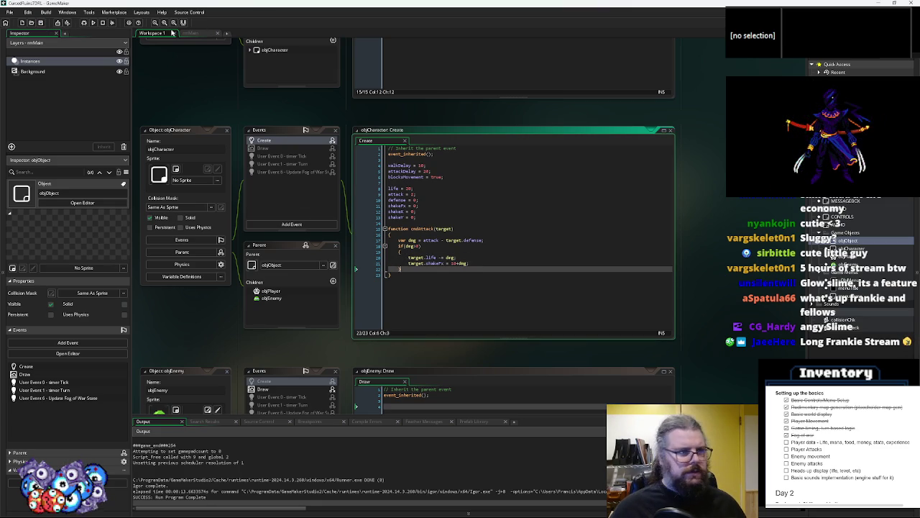
pyautogui.click(43, 22)
pyautogui.click(501, 264)
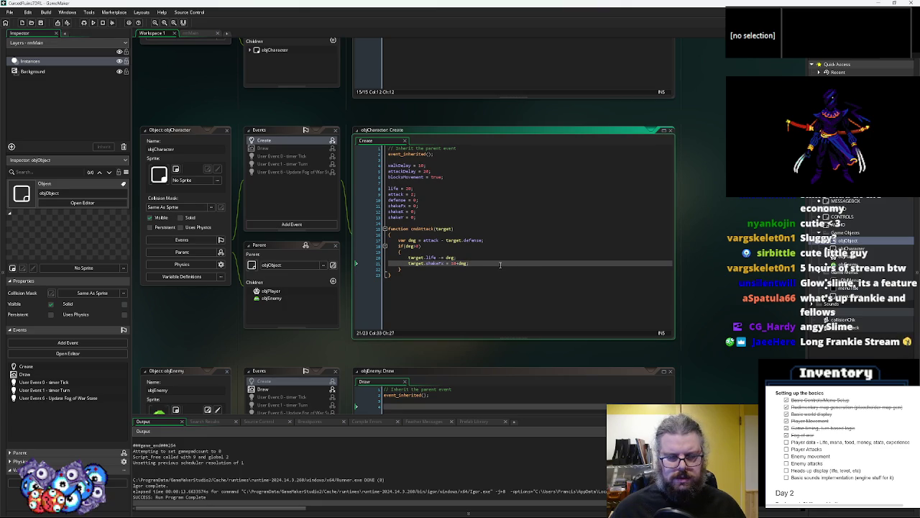
pyautogui.click(42, 22)
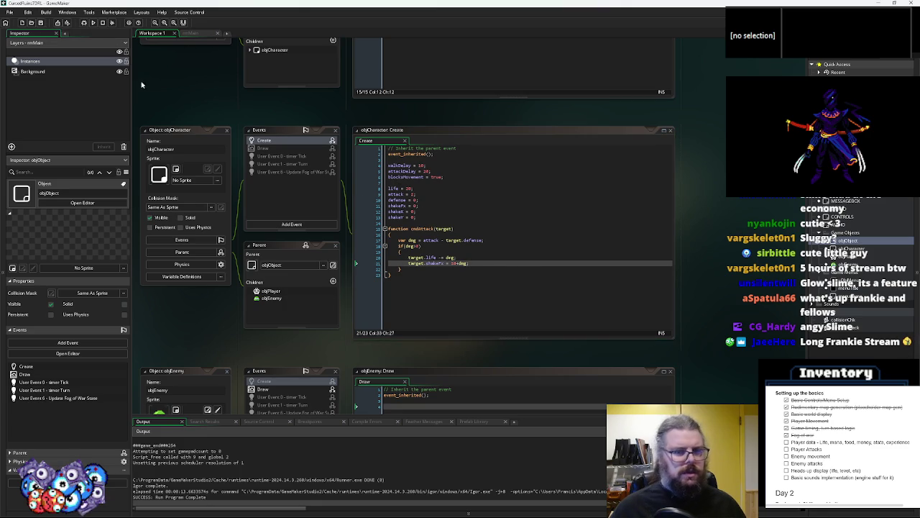
pyautogui.click(491, 264)
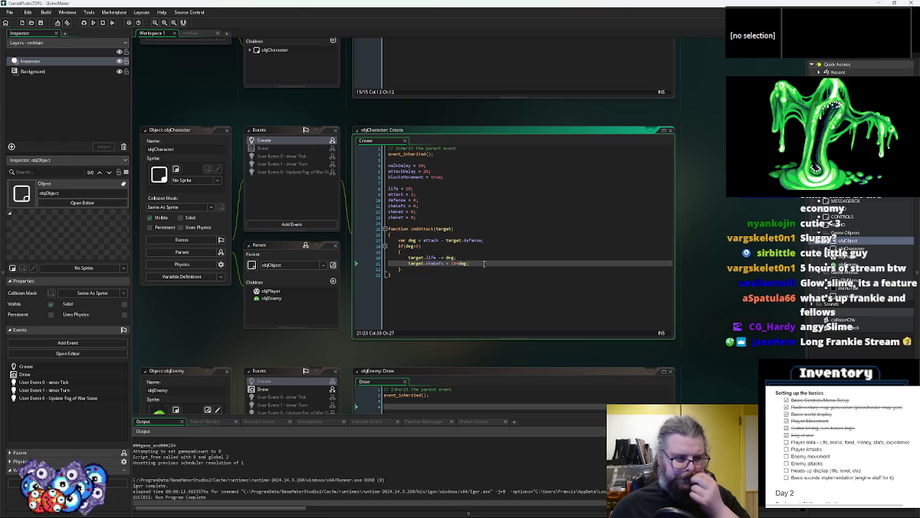
# Pan and scroll the workspace back to objObject's Events code
pyautogui.click(461, 291)
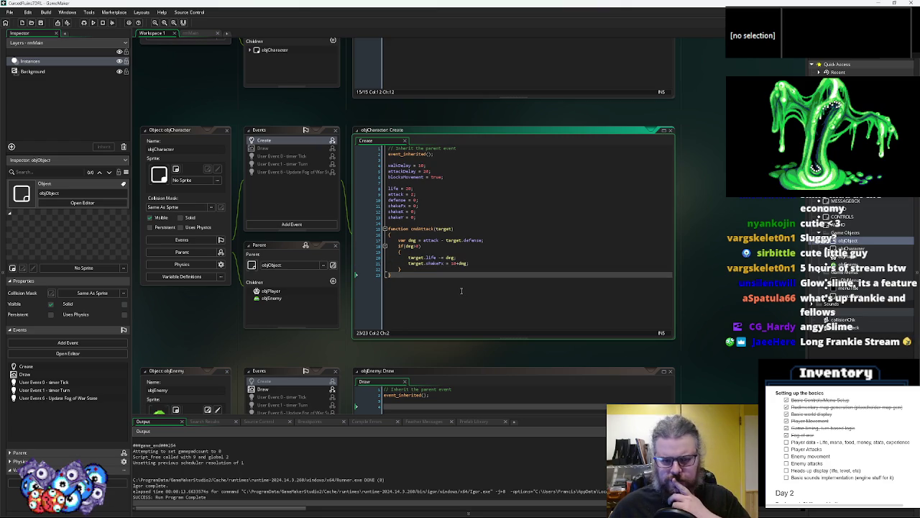
pyautogui.moveTo(461, 291); pyautogui.dragTo(487, 158)
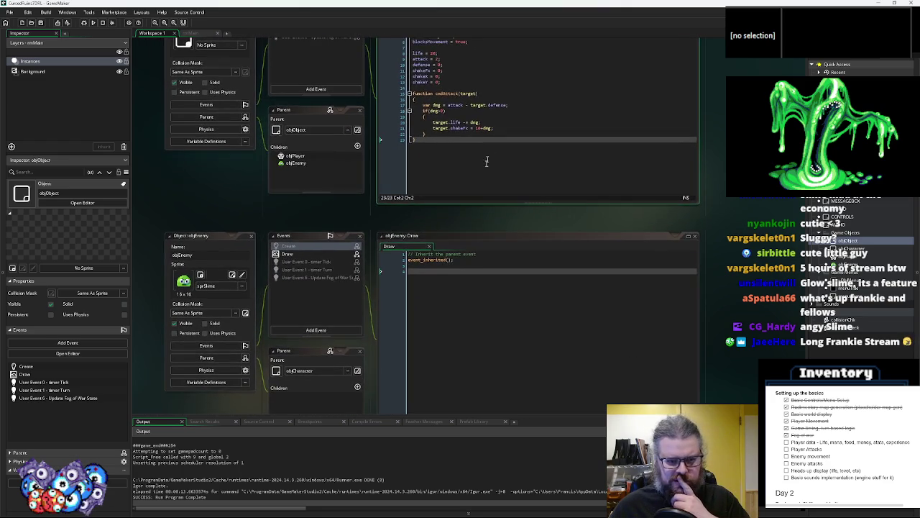
pyautogui.moveTo(487, 363); pyautogui.dragTo(489, 299)
pyautogui.scroll(5, 489, 309)
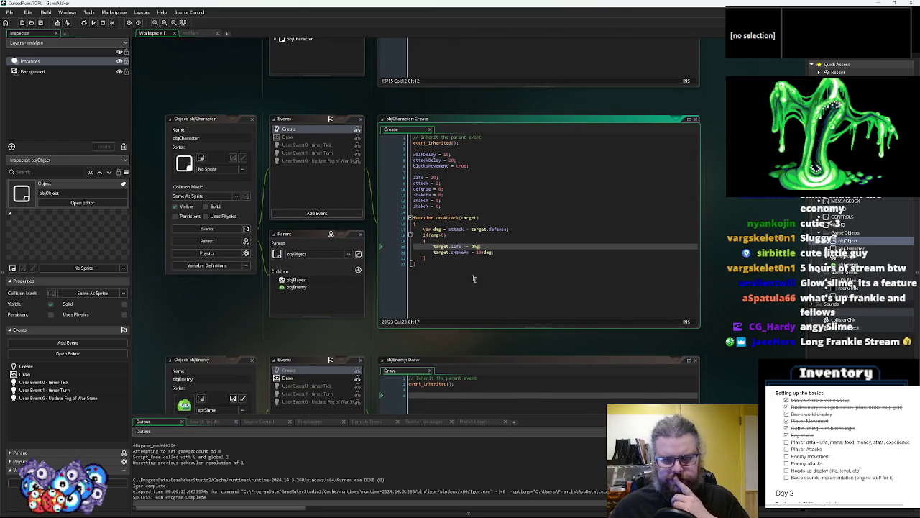
pyautogui.click(492, 284)
pyautogui.scroll(8, 496, 229)
pyautogui.click(510, 312)
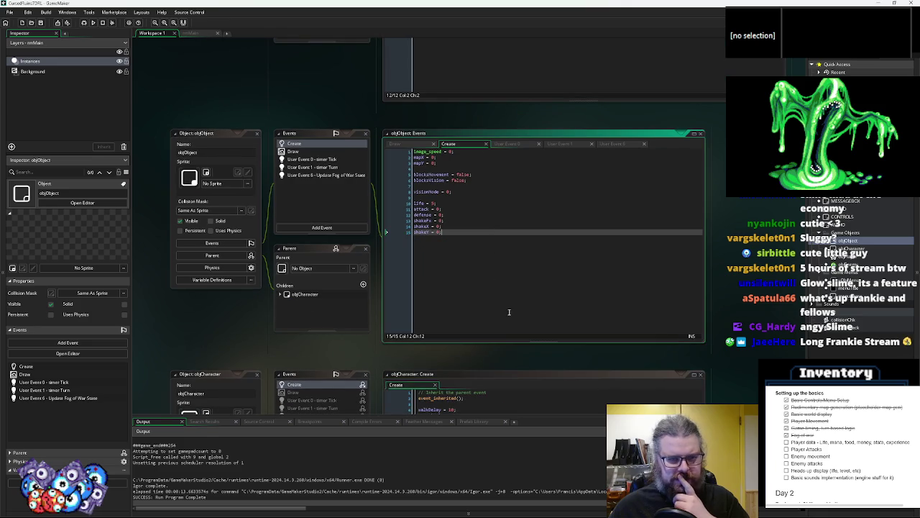
# Add a Step event to objObject
pyautogui.click(331, 160)
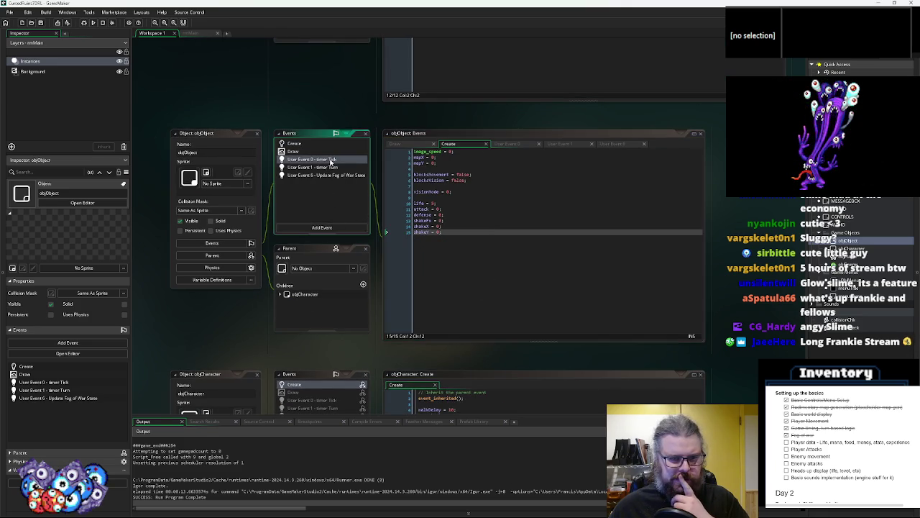
pyautogui.click(325, 229)
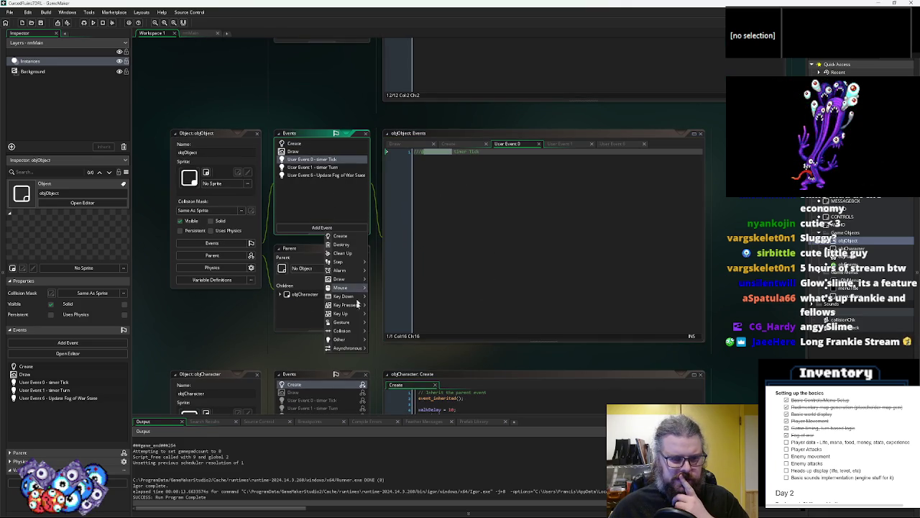
pyautogui.click(377, 264)
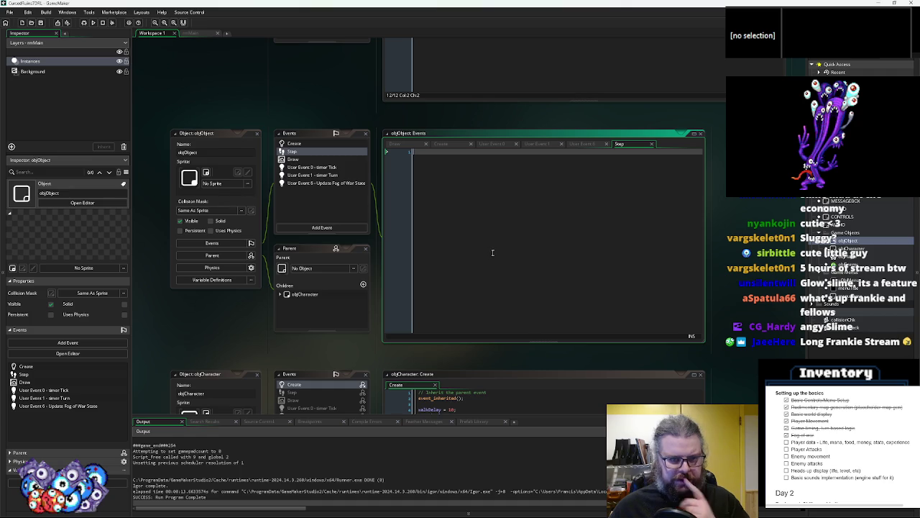
pyautogui.scroll(-2, 491, 257)
# Write if(shakeFx>0) with a block that decrements shakeFx by 1
pyautogui.write('if(shakeFx>0)')
pyautogui.press('Return')
pyautogui.write('{')
pyautogui.press('Return')
pyautogui.write('shake')
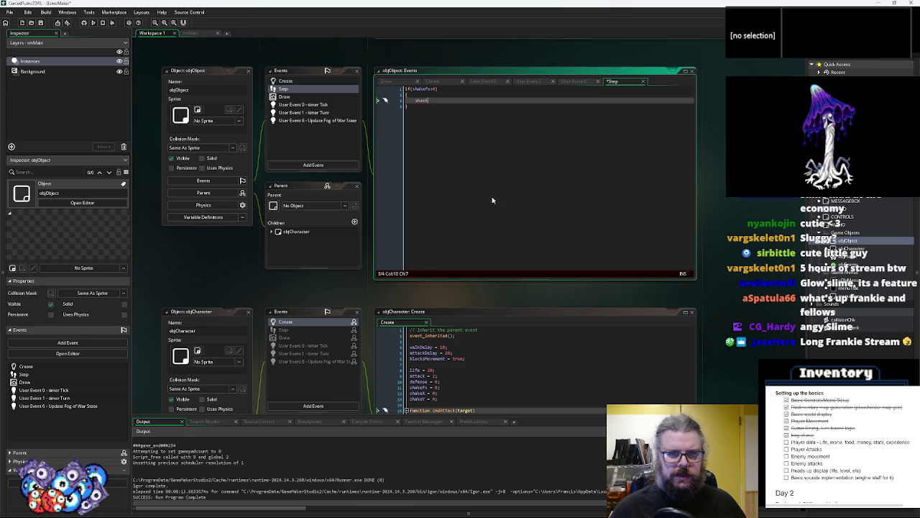
pyautogui.write('Fx +=')
pyautogui.press('BackSpace')
pyautogui.press('BackSpace')
pyautogui.write('=1;')
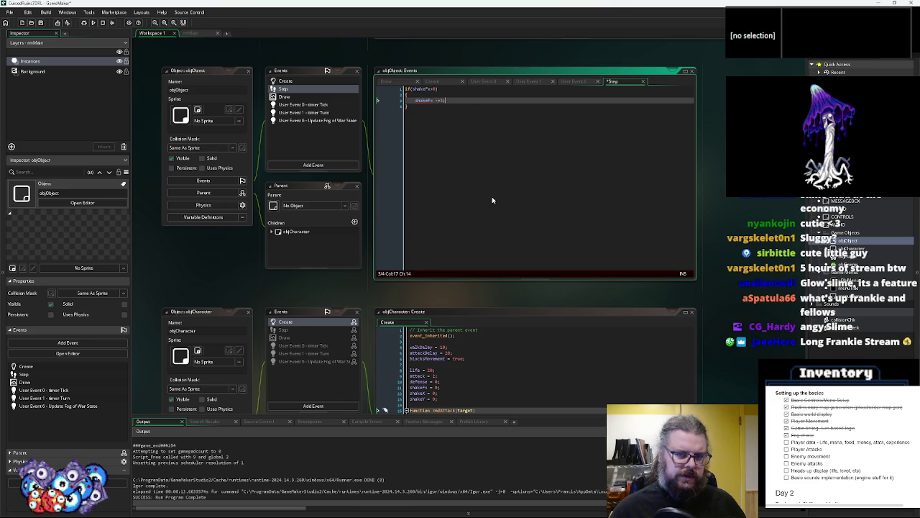
pyautogui.press('Return')
# Set shakeX and shakeY to random(shakeFx/2)-shakeFx/4 inside the if block
pyautogui.write('s')
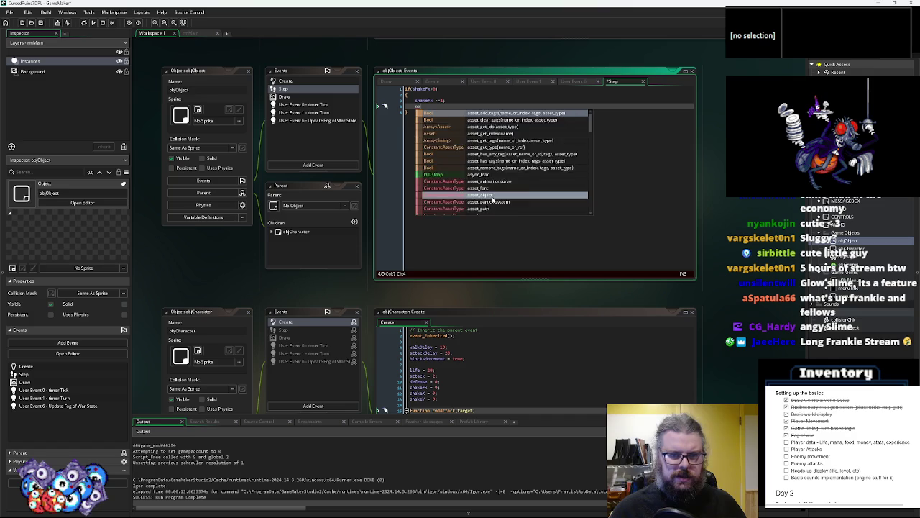
pyautogui.write('hakeX = ')
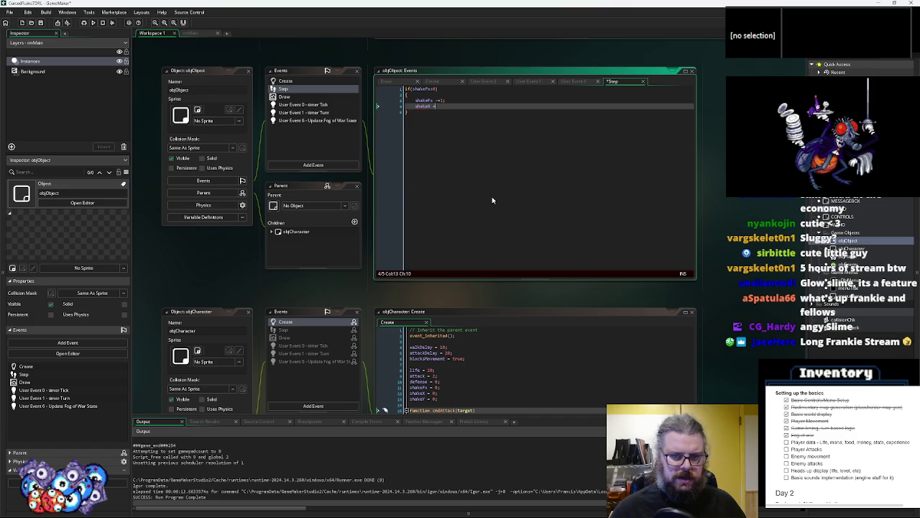
pyautogui.write('ra')
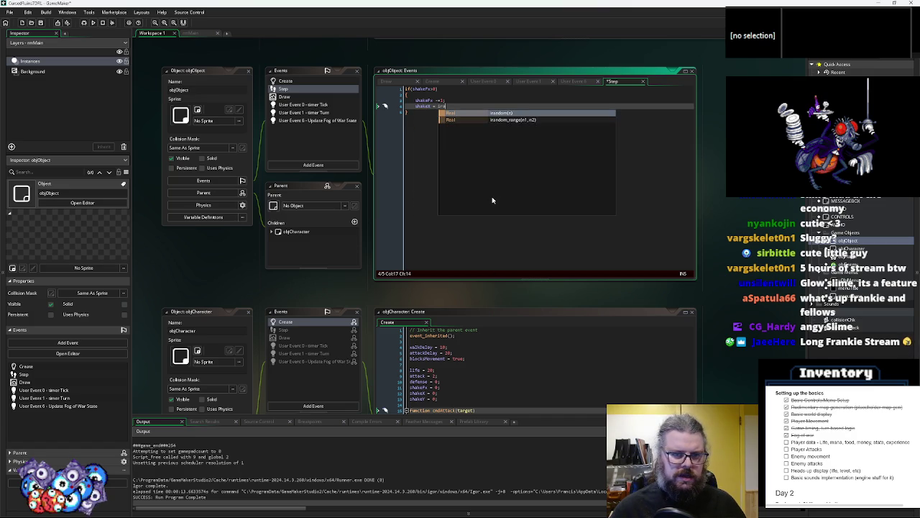
pyautogui.write('ndom(shakeFx')
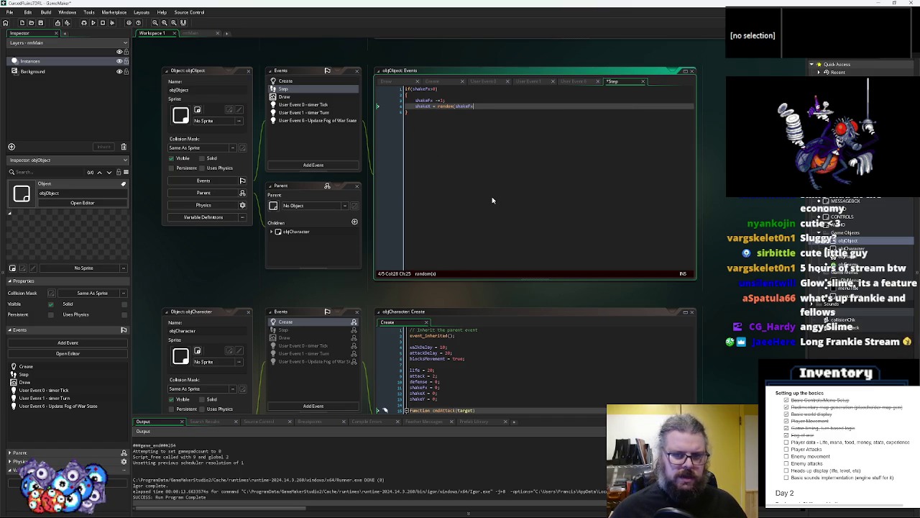
pyautogui.write('/2)-')
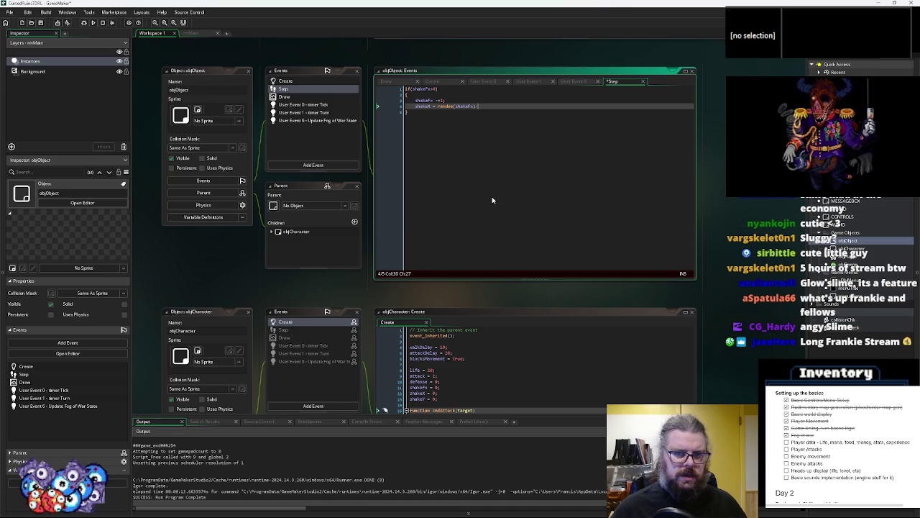
pyautogui.write('shakeFx/')
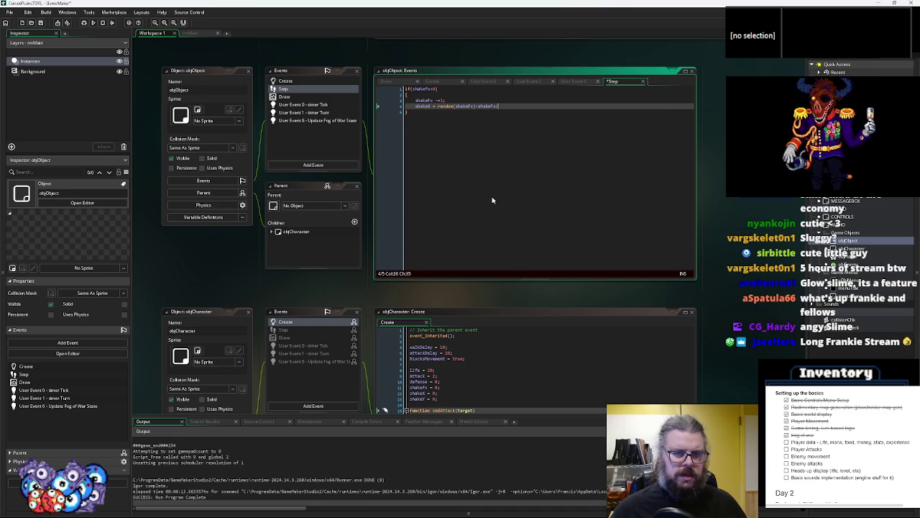
pyautogui.write('2')
pyautogui.press('Left')
pyautogui.press('Left')
pyautogui.press('Left')
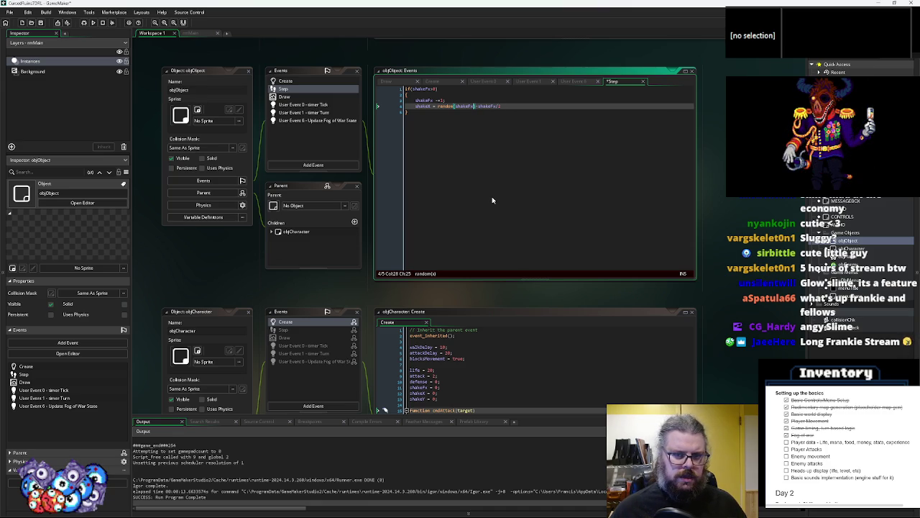
pyautogui.write('/2')
pyautogui.press('Right')
pyautogui.press('End')
pyautogui.press('BackSpace')
pyautogui.write('4;')
pyautogui.press('Return')
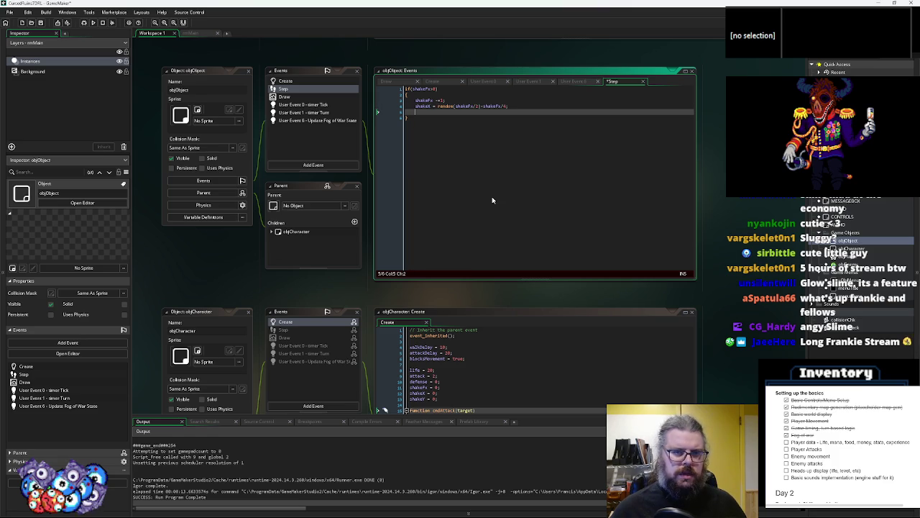
pyautogui.press('Up')
pyautogui.press('Down')
pyautogui.write('s')
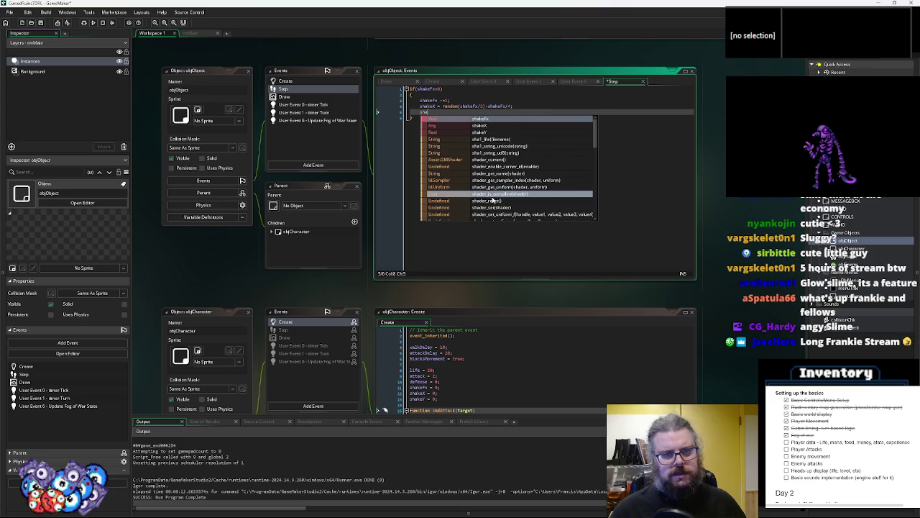
pyautogui.write('hakeY =')
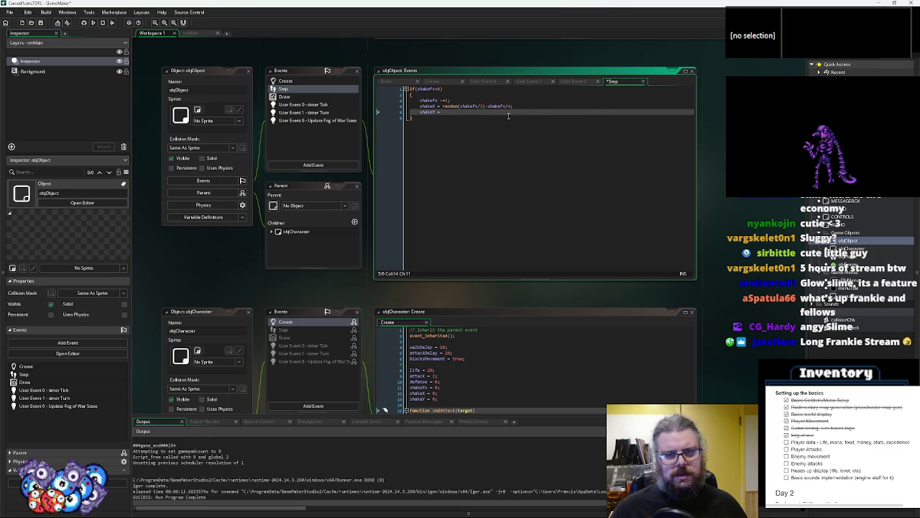
pyautogui.moveTo(512, 106); pyautogui.dragTo(444, 107)
pyautogui.hotkey('ctrl', 'c')
pyautogui.press('Down')
pyautogui.hotkey('ctrl', 'v')
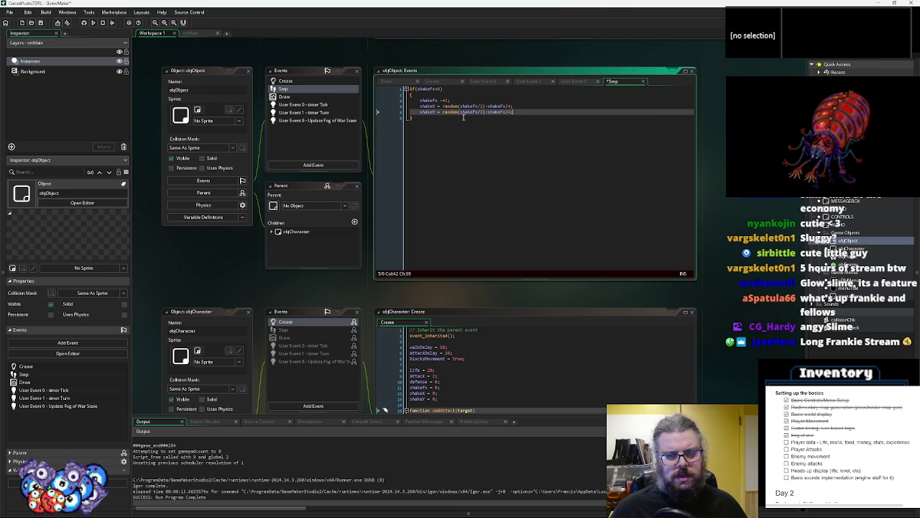
# Add an else block setting shakeX and shakeY to 0
pyautogui.click(504, 124)
pyautogui.press('Return')
pyautogui.write('els')
pyautogui.press('Return')
pyautogui.write('{')
pyautogui.press('Return')
pyautogui.write('keX = 0; shakeY = 0;')
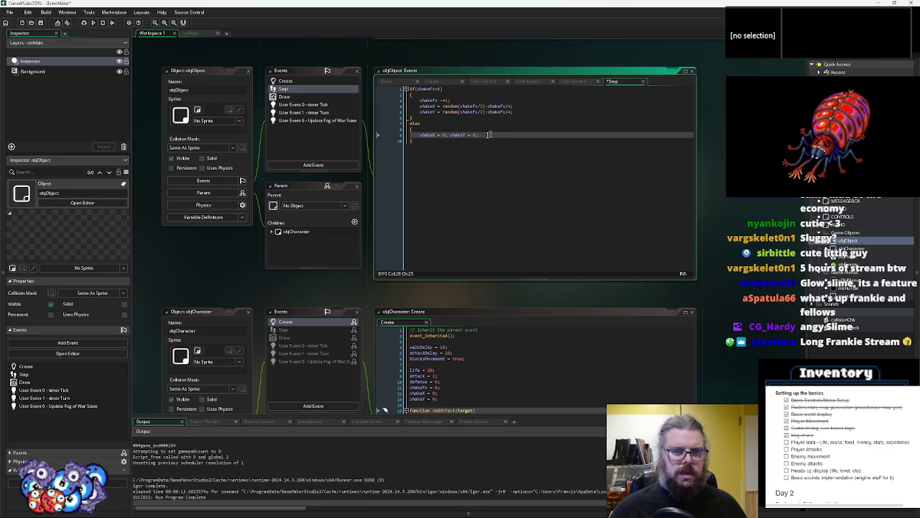
pyautogui.doubleClick(425, 134)
pyautogui.click(290, 98)
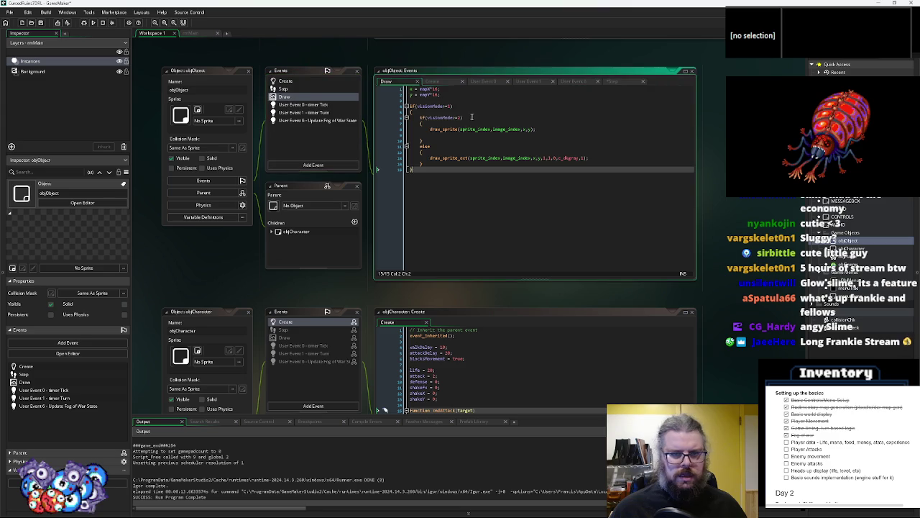
# Append +shakeX and +shakeY to the Draw event's x and y positions and save all
pyautogui.click(448, 89)
pyautogui.write('+shakeX')
pyautogui.press('Down')
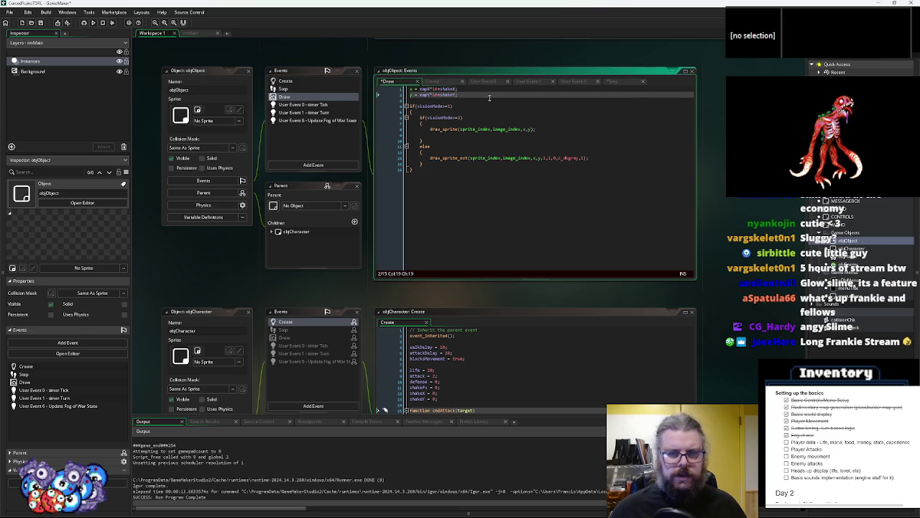
pyautogui.click(40, 22)
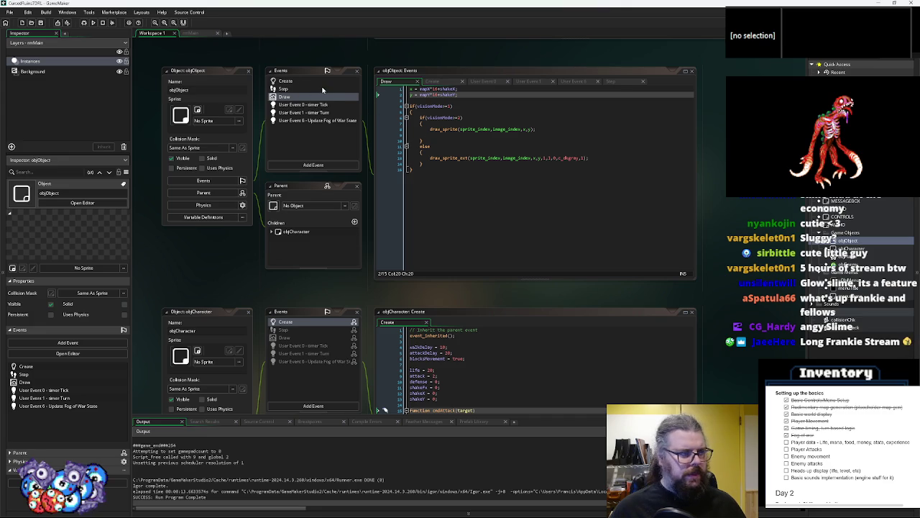
pyautogui.doubleClick(314, 88)
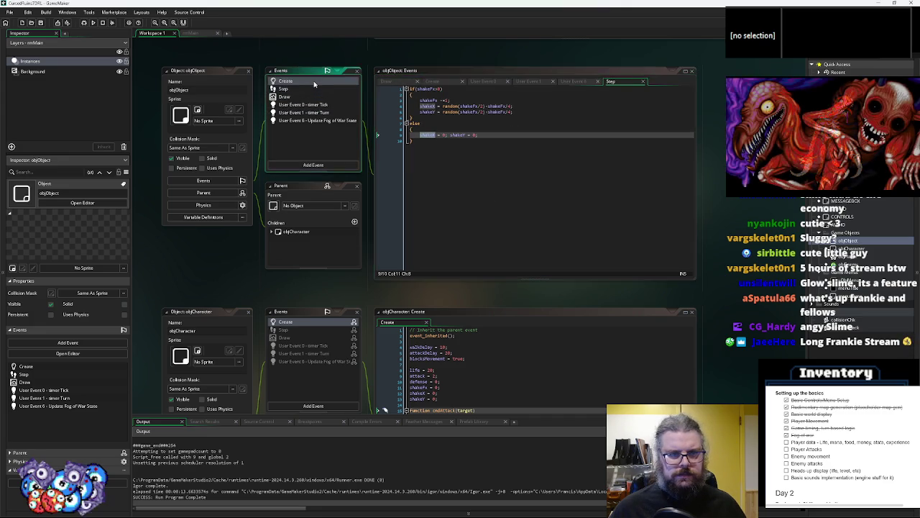
# Add an empty shakeEffect() function with braces below objObject's Create variables
pyautogui.doubleClick(314, 82)
pyautogui.click(493, 224)
pyautogui.press('BackSpace')
pyautogui.press('Return')
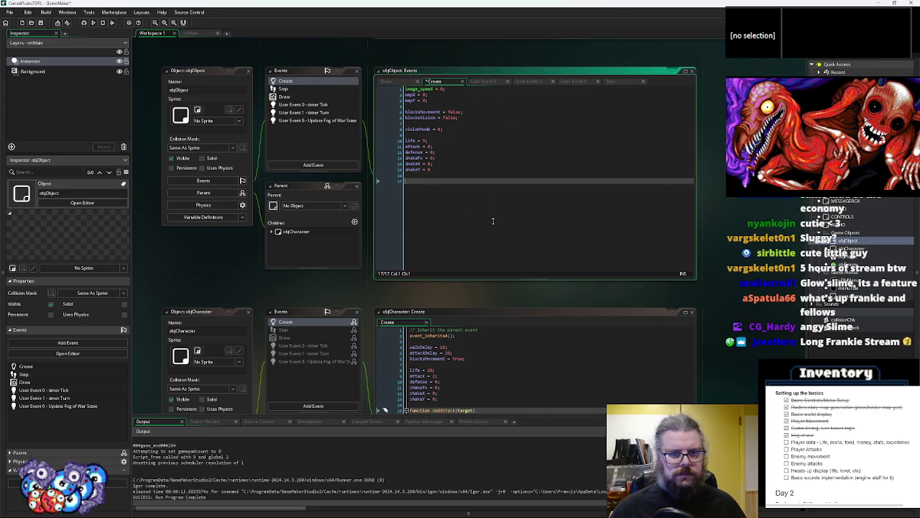
pyautogui.press('BackSpace')
pyautogui.write(';')
pyautogui.press('Return')
pyautogui.press('Return')
pyautogui.press('Return')
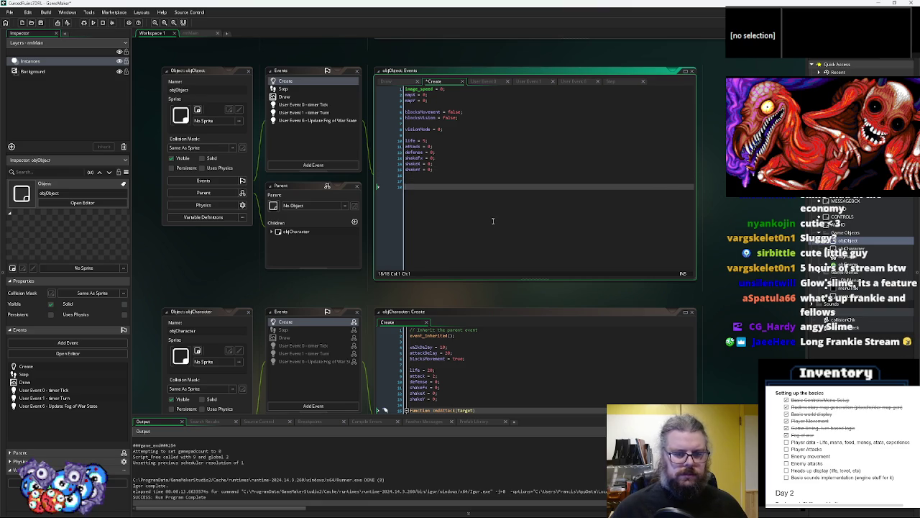
pyautogui.write('function ')
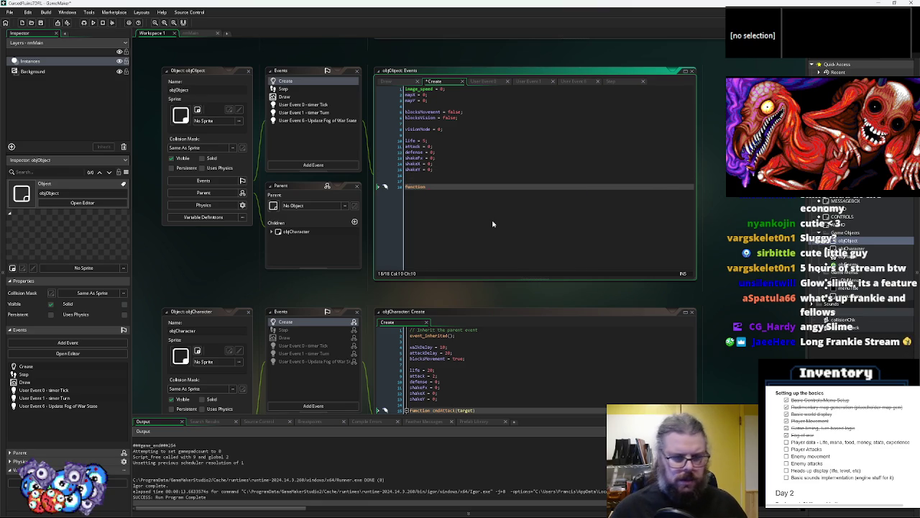
pyautogui.write('shakeEffect()')
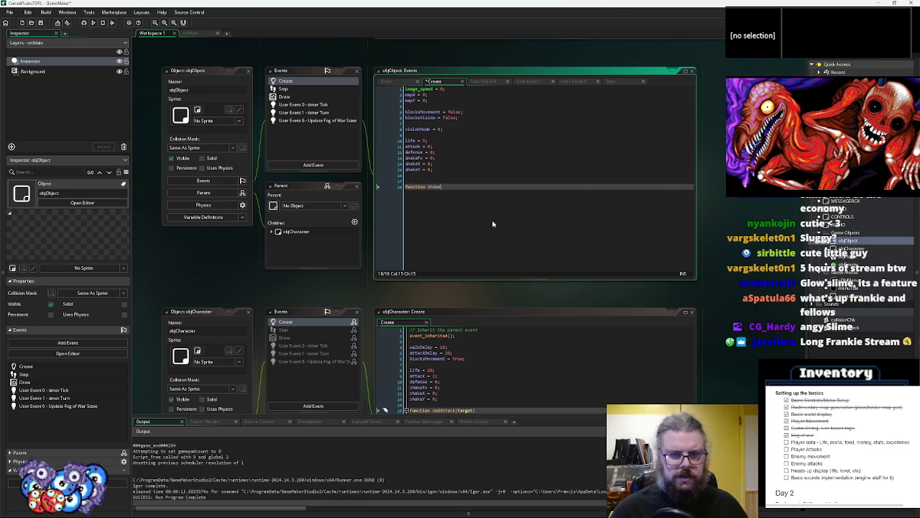
pyautogui.press('Return')
pyautogui.write('{')
pyautogui.press('Return')
pyautogui.write('}')
# Add a tremorFx = 0 variable and give shakeEffect a shakeAmnt parameter
pyautogui.press('Up')
pyautogui.press('Up')
pyautogui.press('Up')
pyautogui.press('Up')
pyautogui.press('Home')
pyautogui.press('Return')
pyautogui.press('Up')
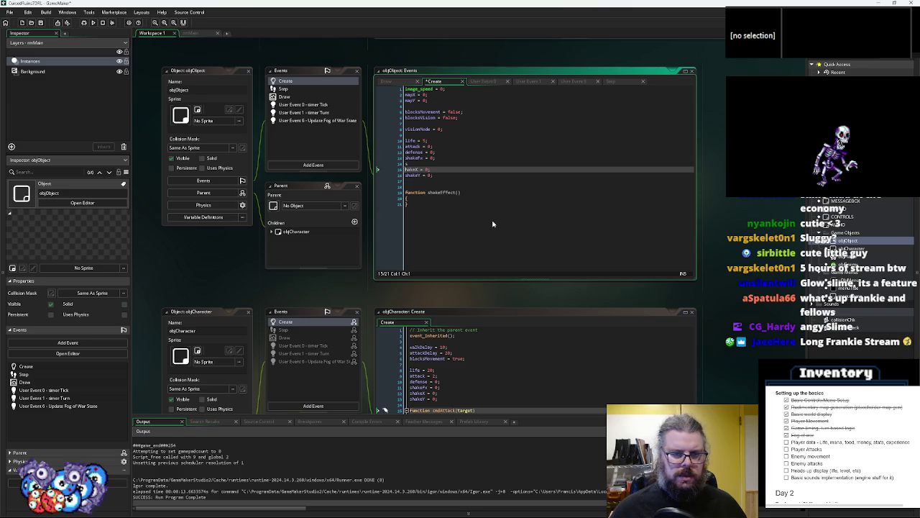
pyautogui.write('tremorFx = 0;')
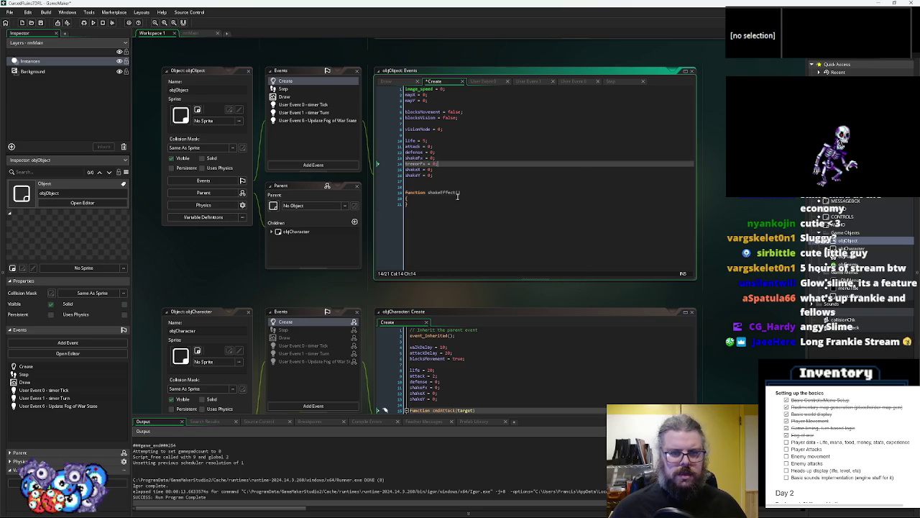
pyautogui.click(459, 193)
pyautogui.write('magnitude')
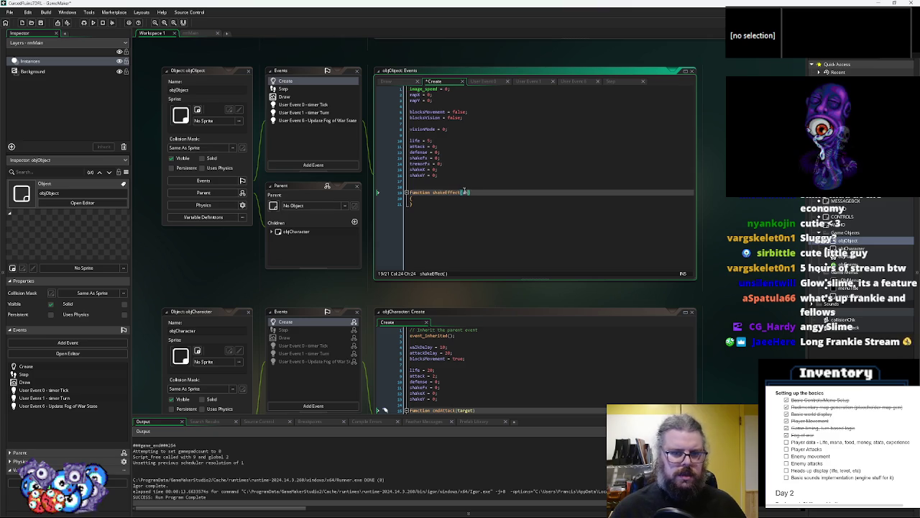
pyautogui.press('BackSpace')
pyautogui.press('BackSpace')
pyautogui.press('BackSpace')
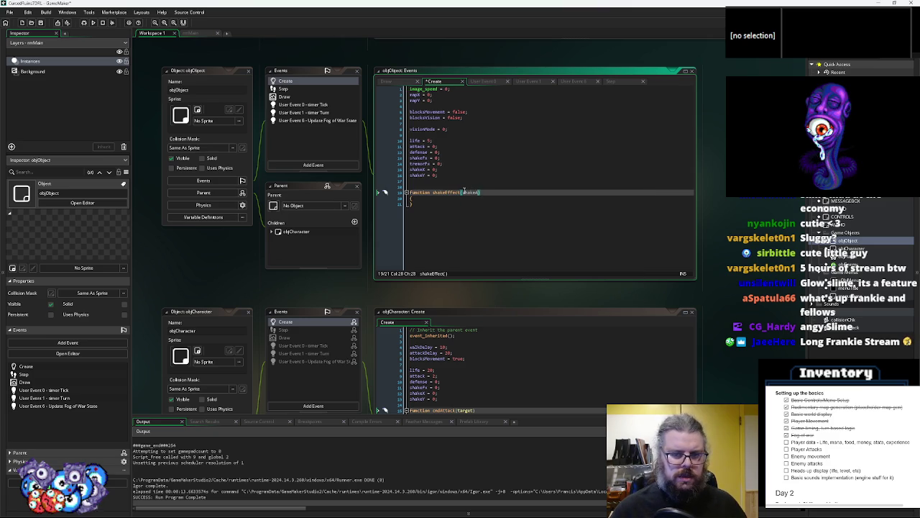
pyautogui.press('Down')
pyautogui.press('Return')
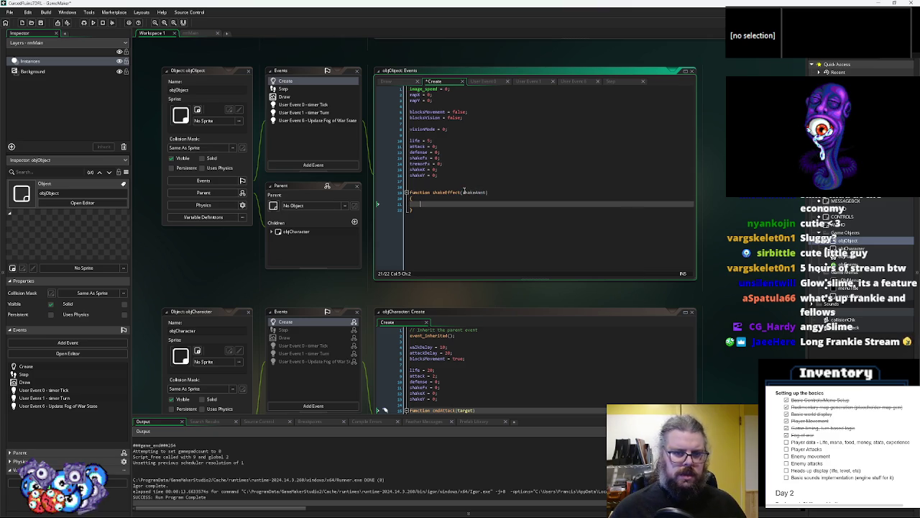
# Write shakeFx = shakeAmnt; in shakeEffect and begin tremorFx = shakeAmnt*(
pyautogui.write('akeFx =')
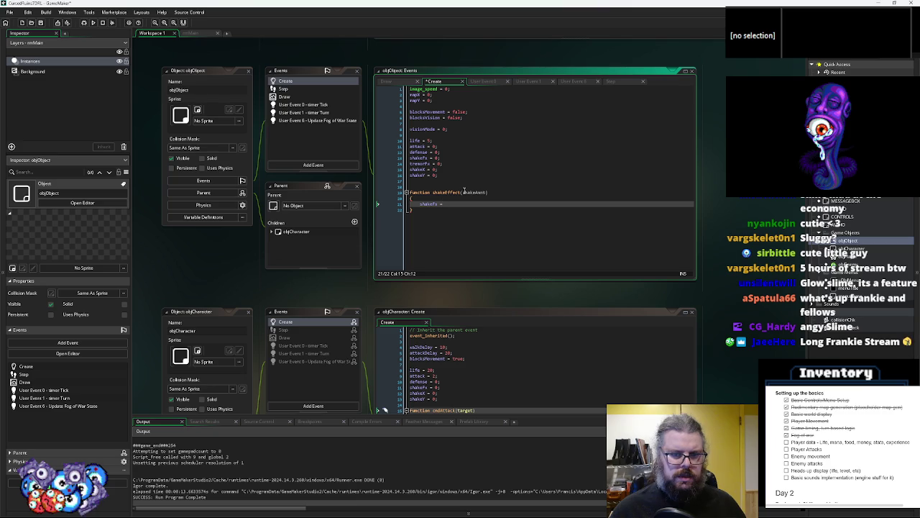
pyautogui.write('A')
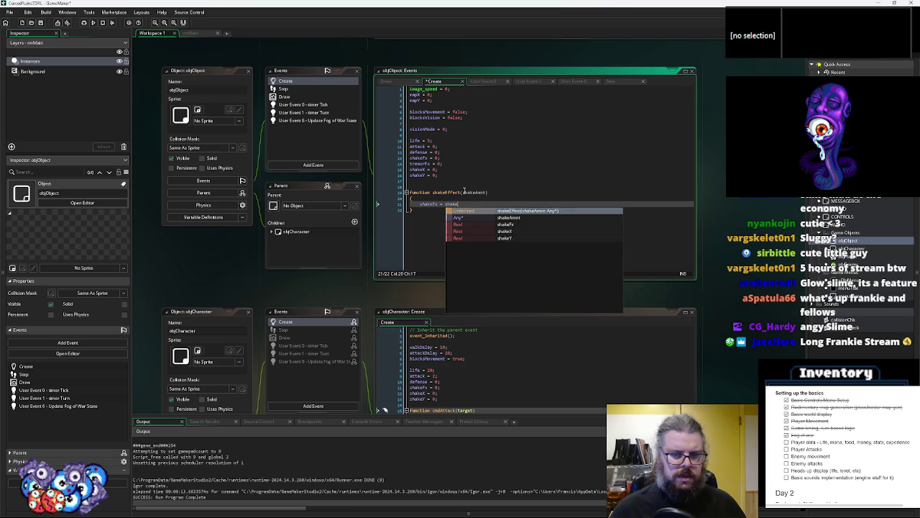
pyautogui.press('Return')
pyautogui.write(';')
pyautogui.press('Return')
pyautogui.write('tremor')
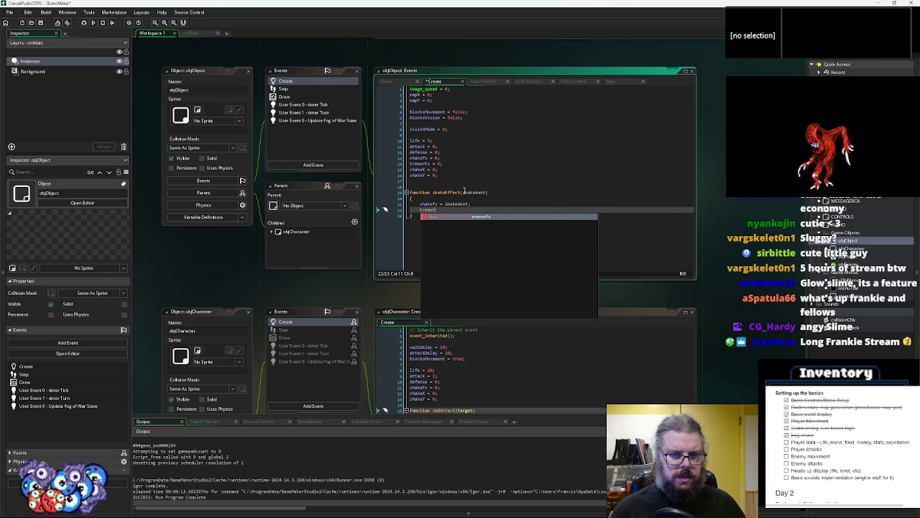
pyautogui.press('Return')
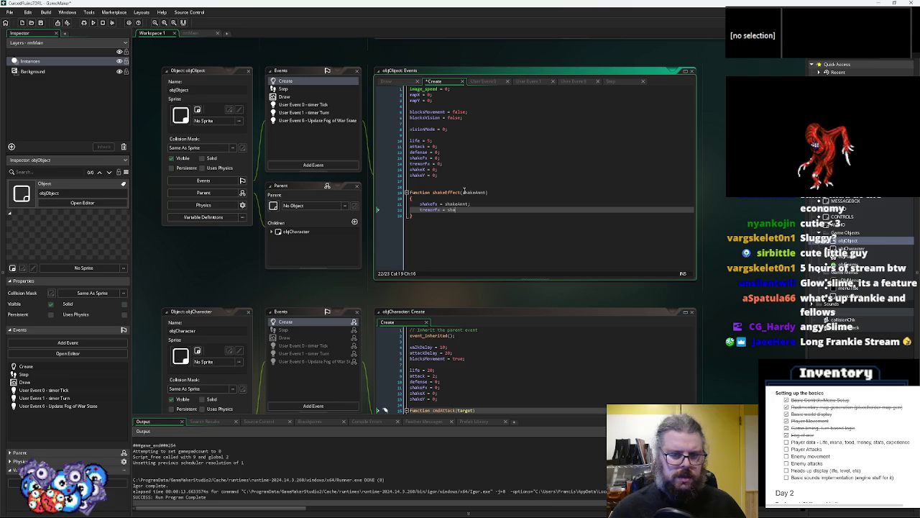
pyautogui.write('keAmnt*(2')
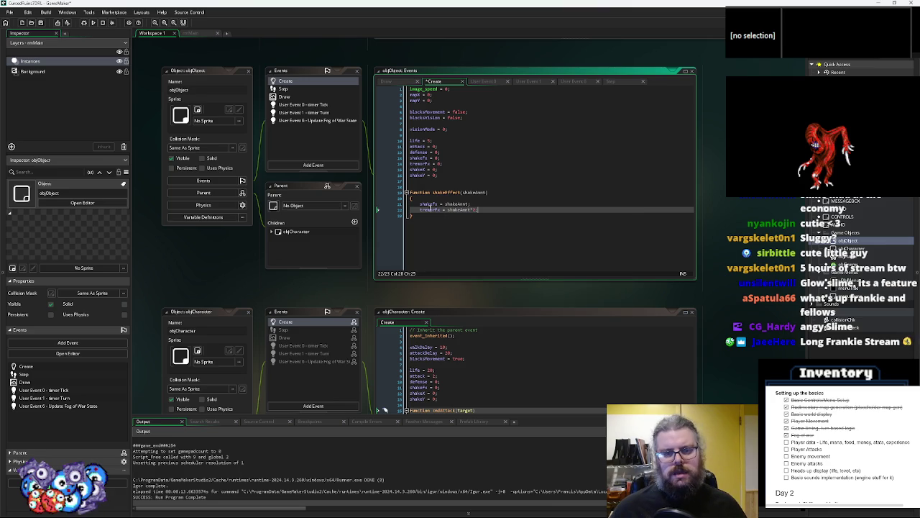
# Highlight the tremorFx and shakeFx usages, then return to the Step event code
pyautogui.doubleClick(429, 209)
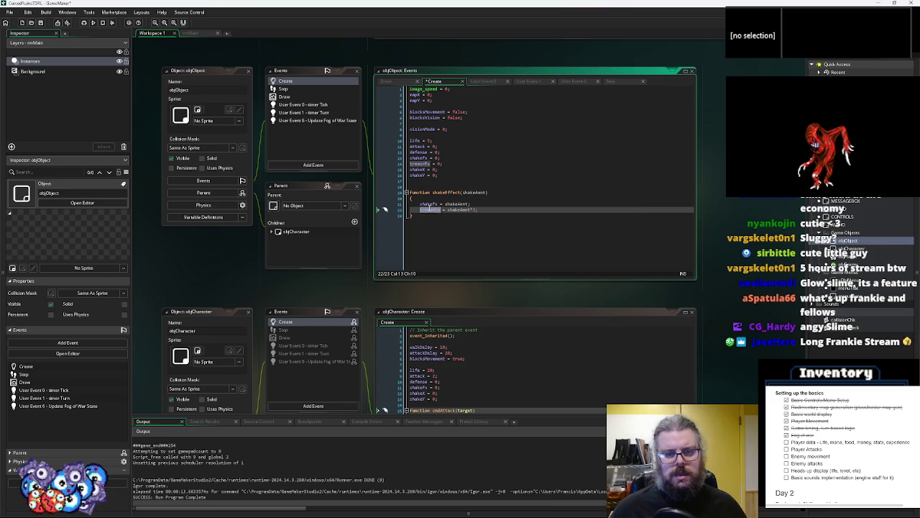
pyautogui.click(479, 211)
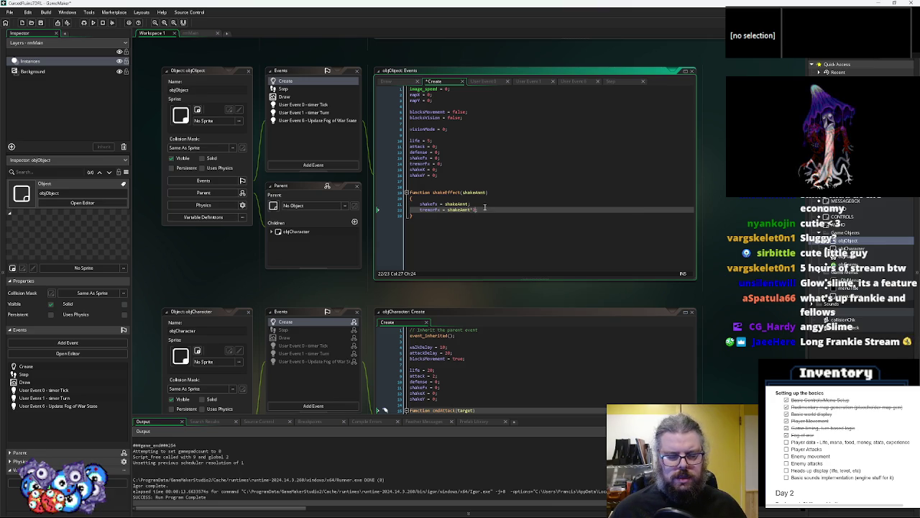
pyautogui.doubleClick(429, 209)
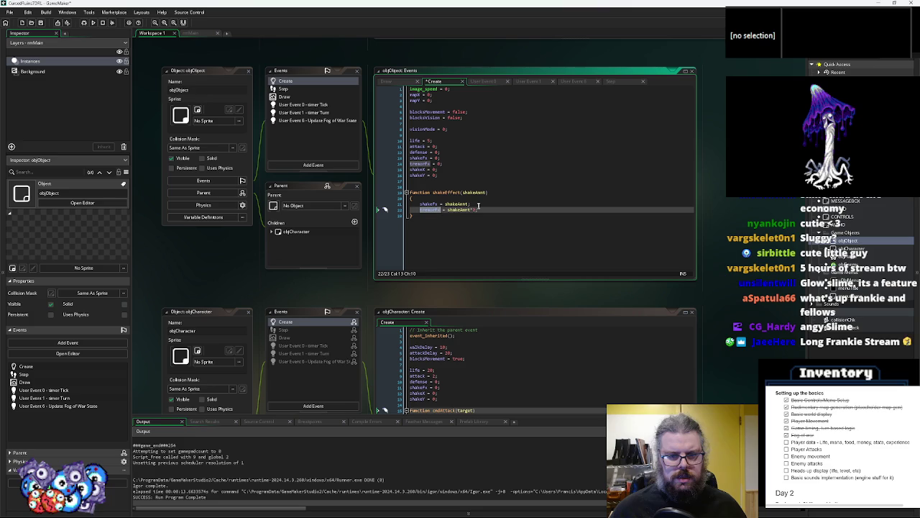
pyautogui.doubleClick(427, 204)
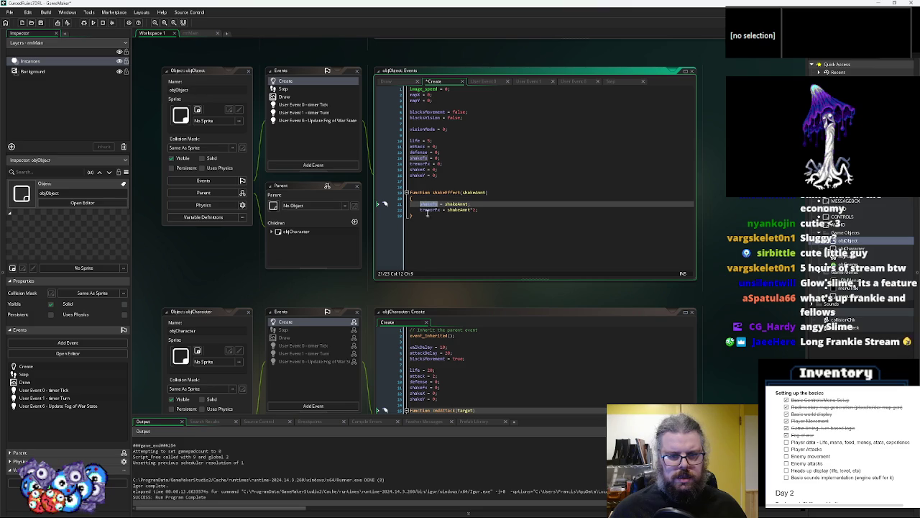
pyautogui.click(301, 104)
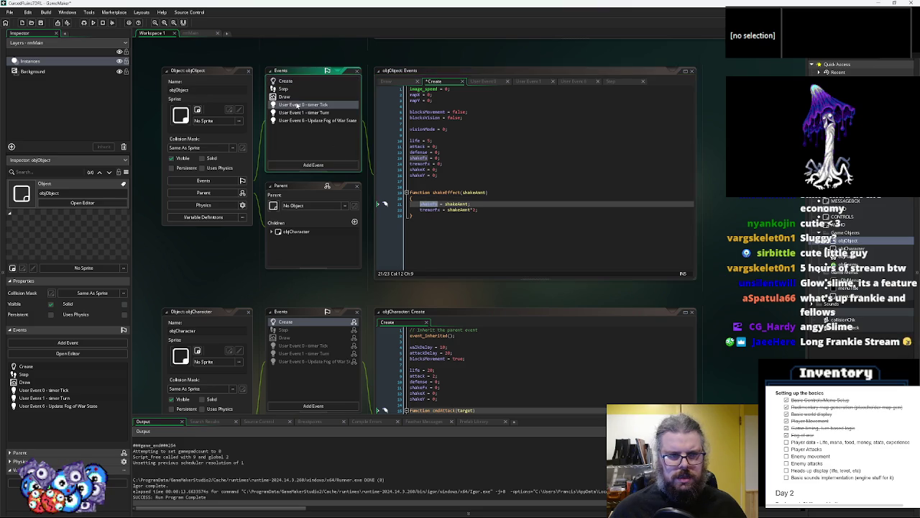
pyautogui.click(294, 91)
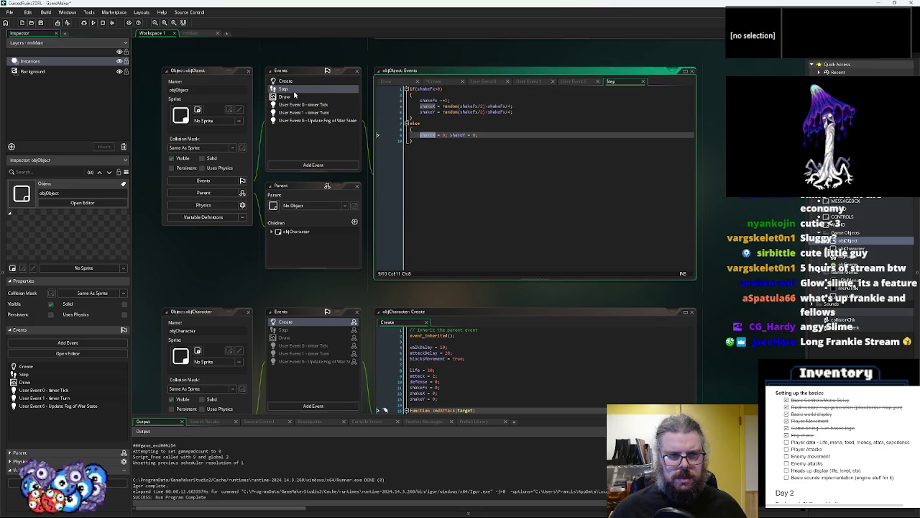
# Try adding a tremorFx decrement after the shakeFx line, then delete it again
pyautogui.click(471, 106)
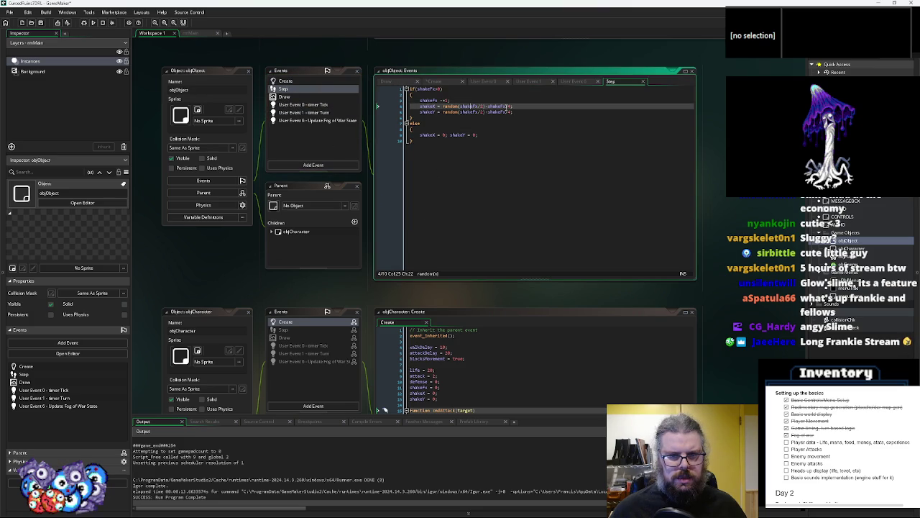
pyautogui.click(480, 100)
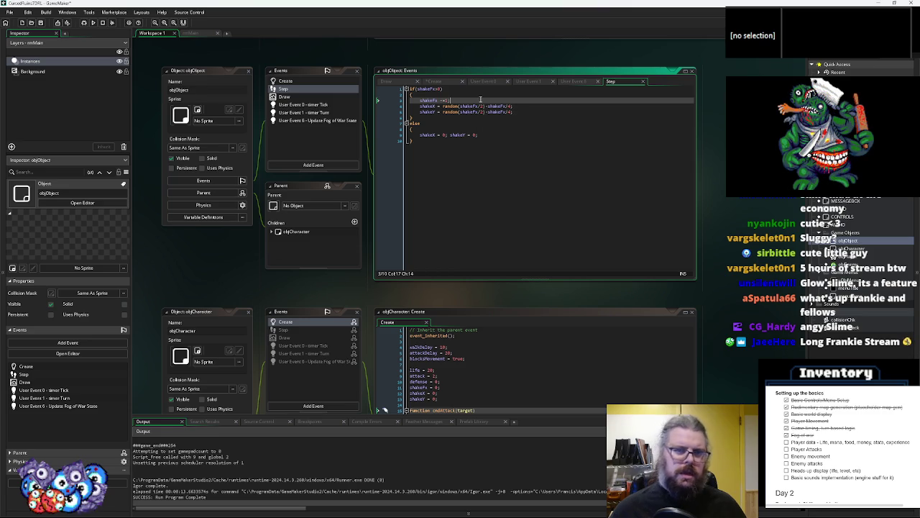
pyautogui.press('Return')
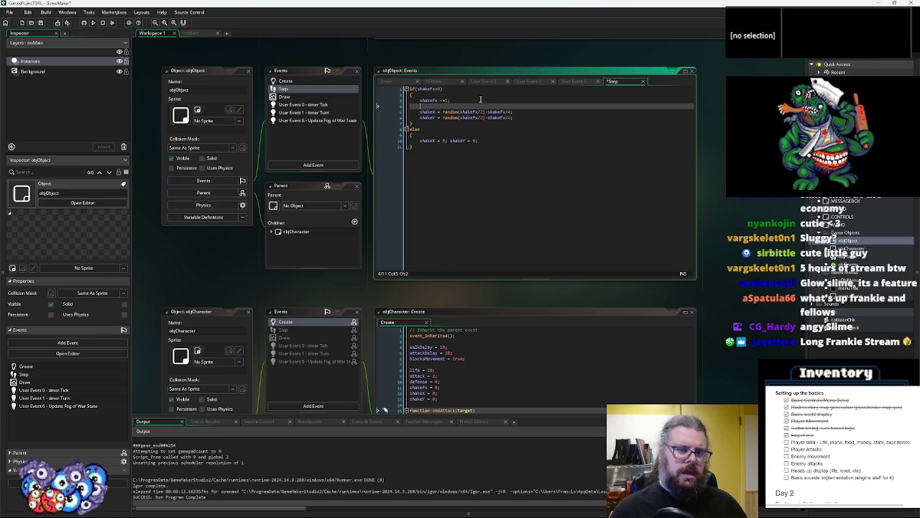
pyautogui.write('sh')
pyautogui.press('BackSpace')
pyautogui.press('BackSpace')
pyautogui.write('tremorFx -=1;')
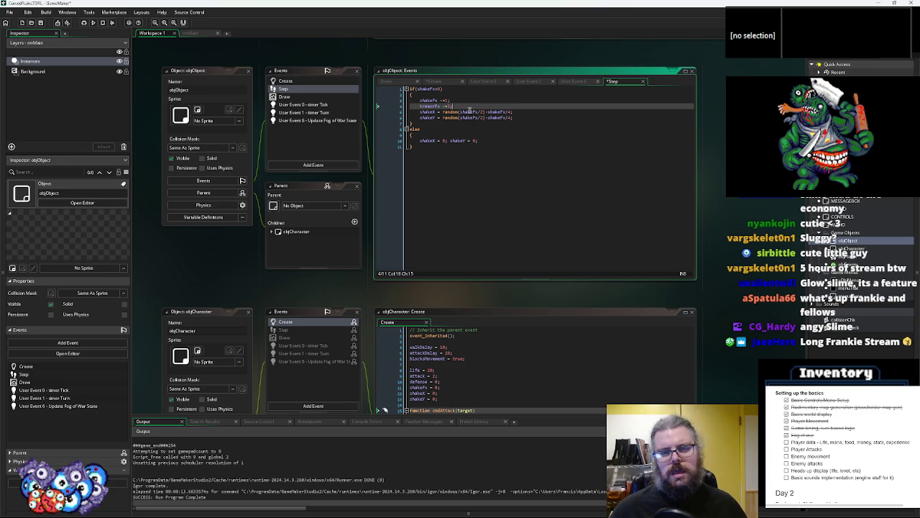
pyautogui.press('BackSpace')
pyautogui.press('BackSpace')
pyautogui.press('BackSpace')
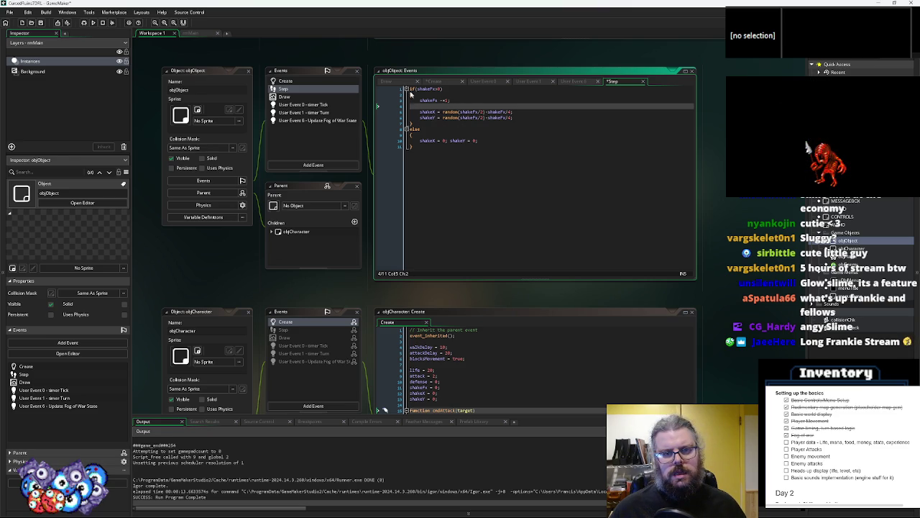
# Insert if(shakeFx>0){shakeFx -= 1; as the first line and join the checks onto single lines
pyautogui.hotkey('ctrl', 'Home')
pyautogui.press('Return')
pyautogui.press('Up')
pyautogui.write('if')
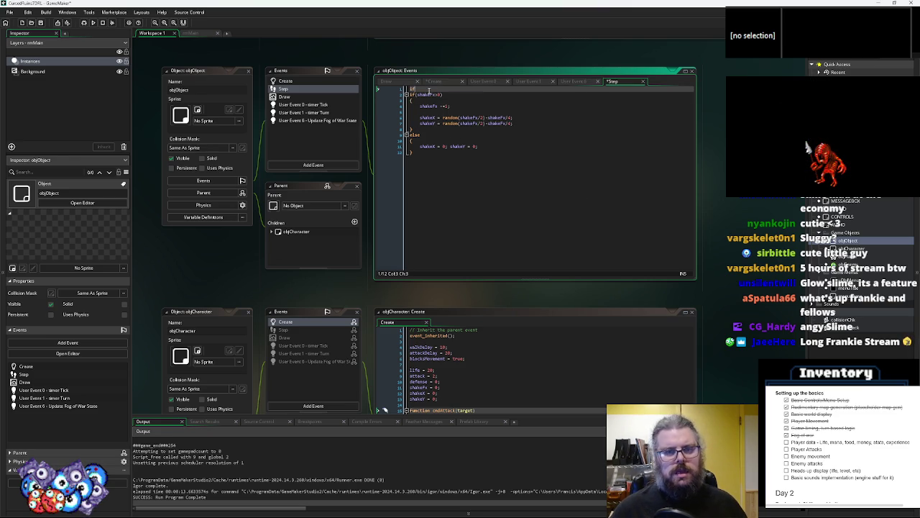
pyautogui.write('(sha')
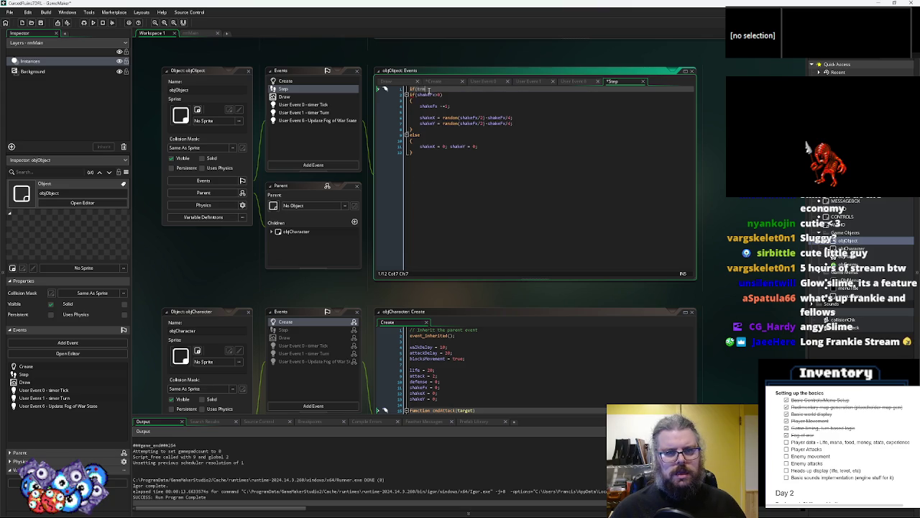
pyautogui.write('keFx')
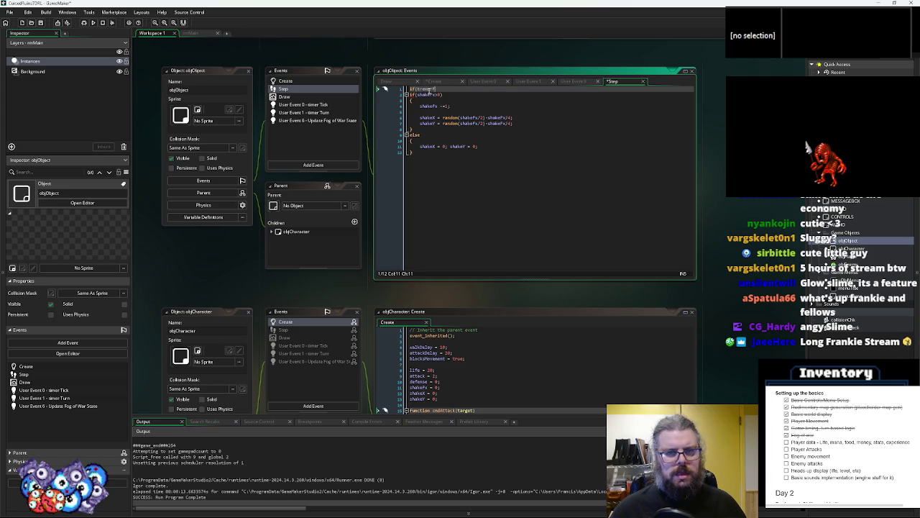
pyautogui.write('>0){shakeFx -= 1;')
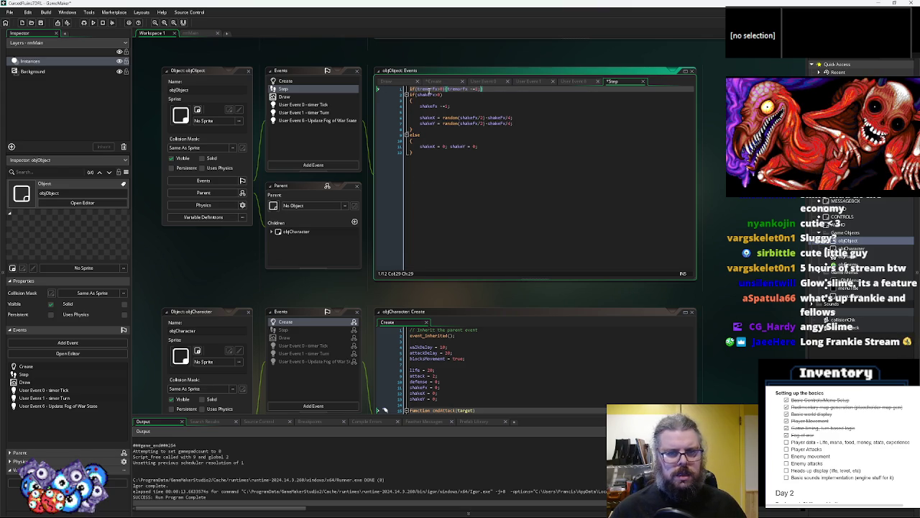
pyautogui.press('Down')
pyautogui.press('Down')
pyautogui.press('Down')
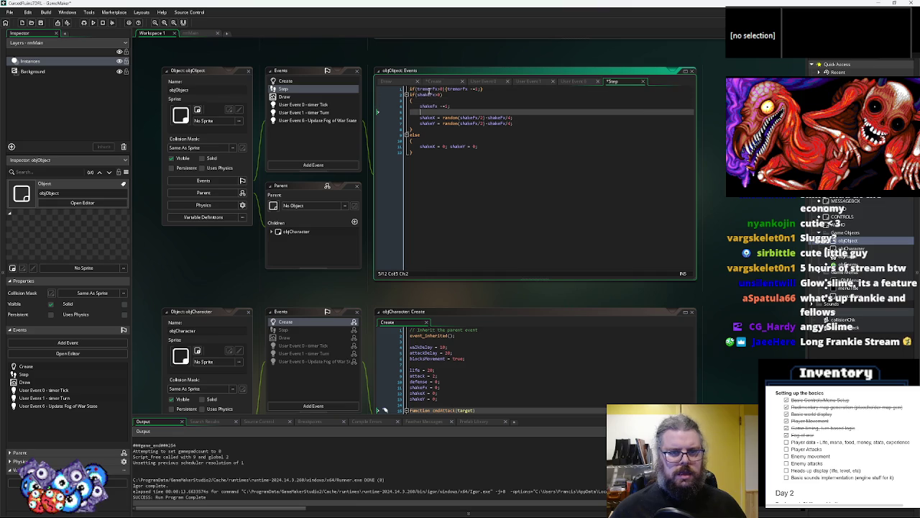
pyautogui.press('BackSpace')
pyautogui.press('BackSpace')
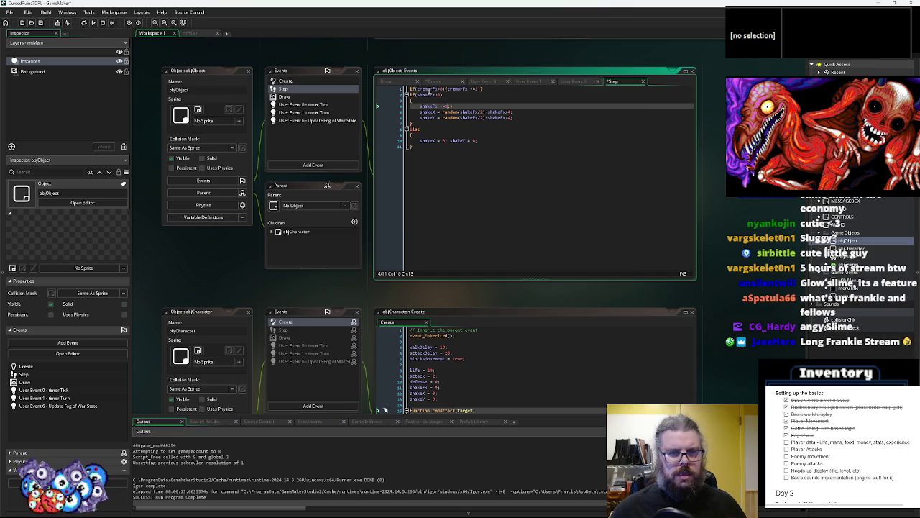
pyautogui.press('BackSpace')
pyautogui.press('BackSpace')
pyautogui.press('Left')
pyautogui.press('BackSpace')
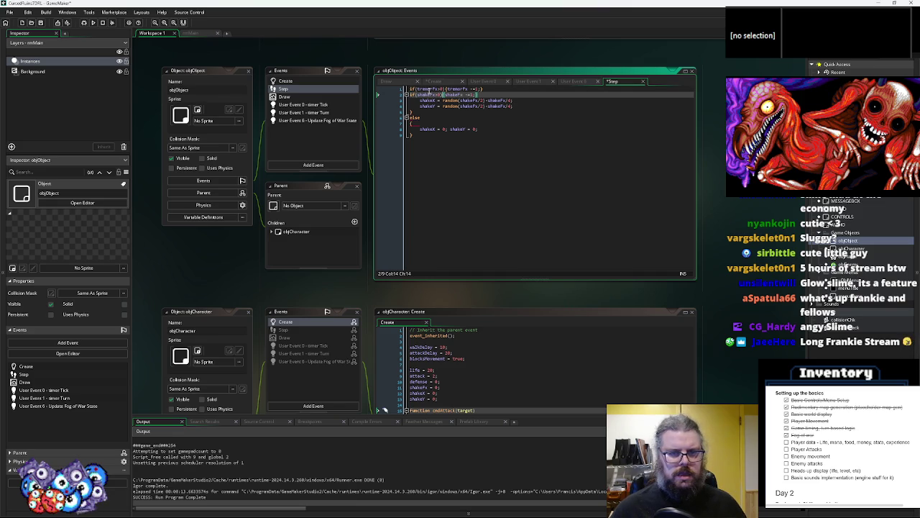
# Declare var shkTotal = tremorFx + shakeFx and open an if(shkTotal>0){ block below it
pyautogui.press('End')
pyautogui.press('Return')
pyautogui.write('if')
pyautogui.press('BackSpace')
pyautogui.press('BackSpace')
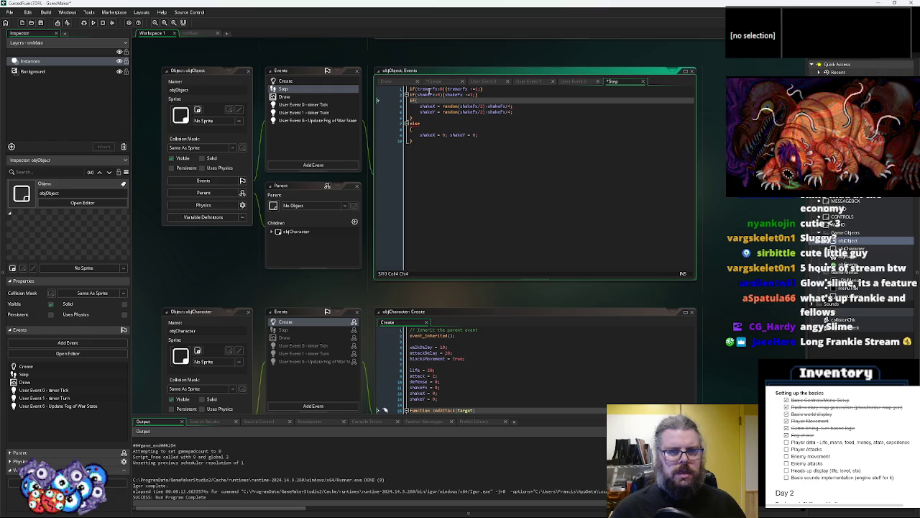
pyautogui.write('var shaTo')
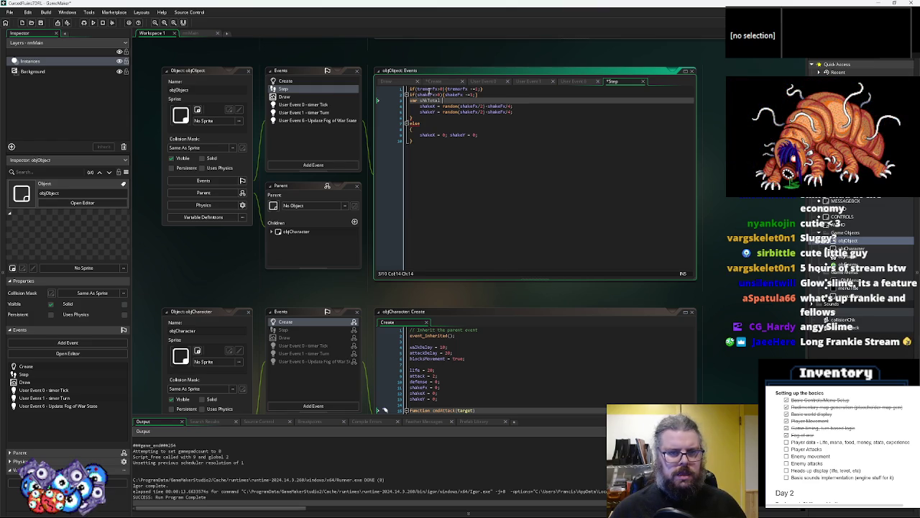
pyautogui.write('tal = tremorFx')
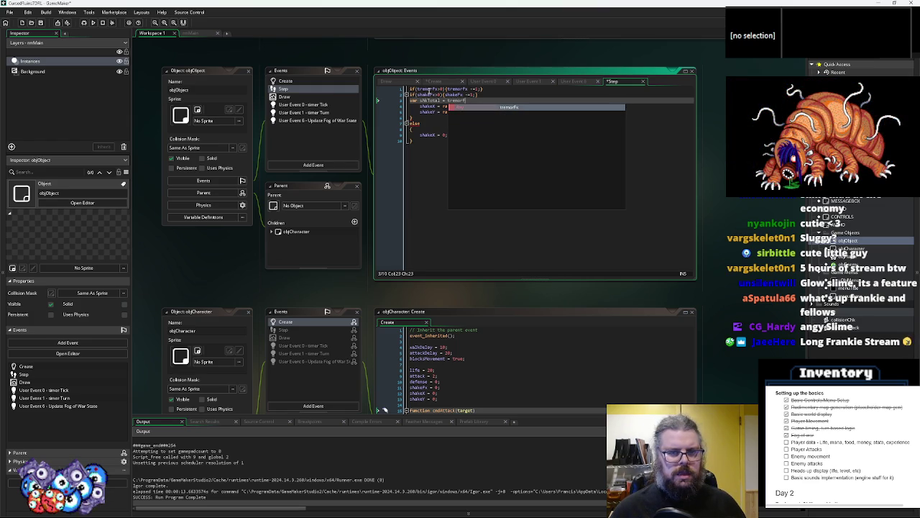
pyautogui.press('Tab')
pyautogui.write('+ shake')
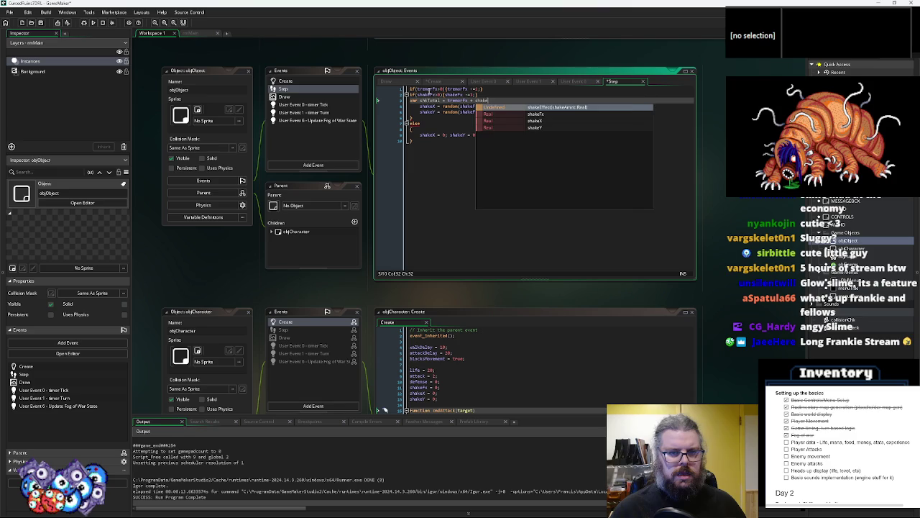
pyautogui.write('F')
pyautogui.press('Tab')
pyautogui.press('Return')
pyautogui.write('(shkTota')
pyautogui.write('l>')
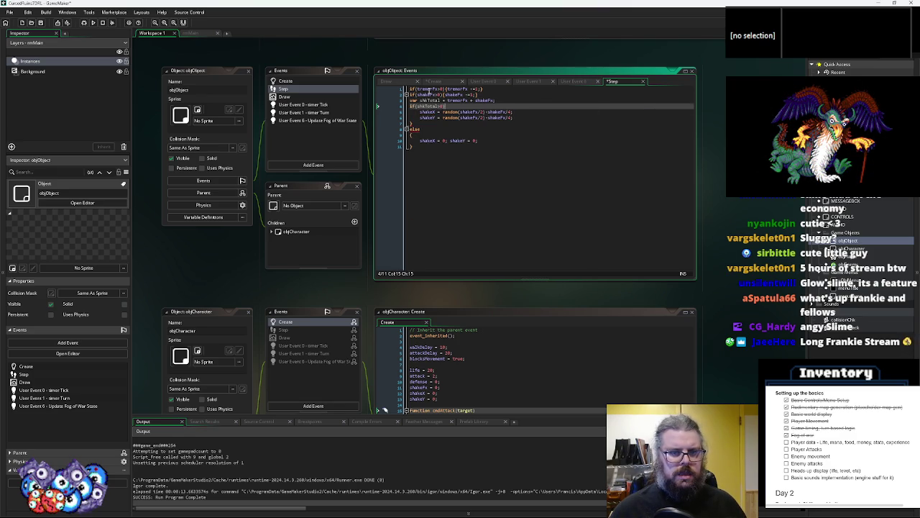
pyautogui.press('Return')
pyautogui.write('{')
pyautogui.press('Down')
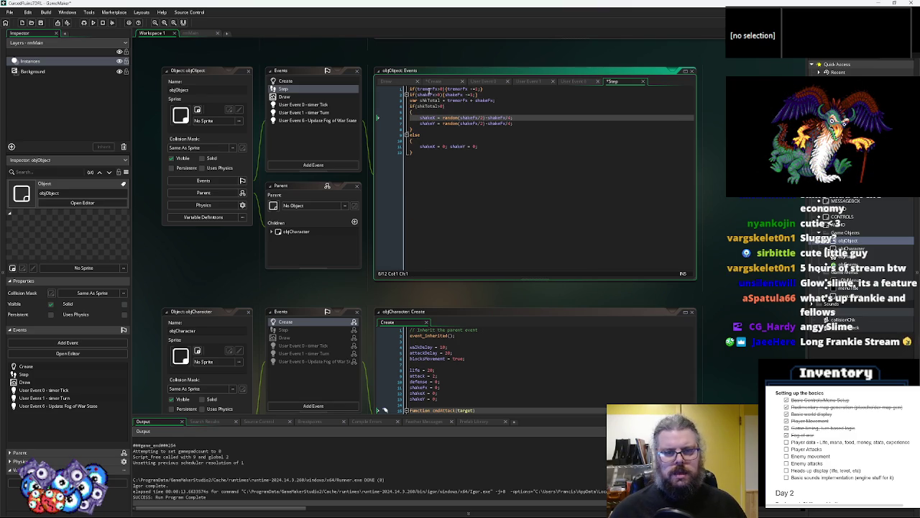
# Replace both shakeFx values in shakeX's random call with shkTotal and delete the old else block
pyautogui.click(470, 119)
pyautogui.doubleClick(469, 118)
pyautogui.write('shkTotal')
pyautogui.click(502, 118)
pyautogui.doubleClick(502, 118)
pyautogui.write('shkTotal')
pyautogui.click(482, 154)
pyautogui.press('BackSpace')
pyautogui.press('BackSpace')
pyautogui.press('BackSpace')
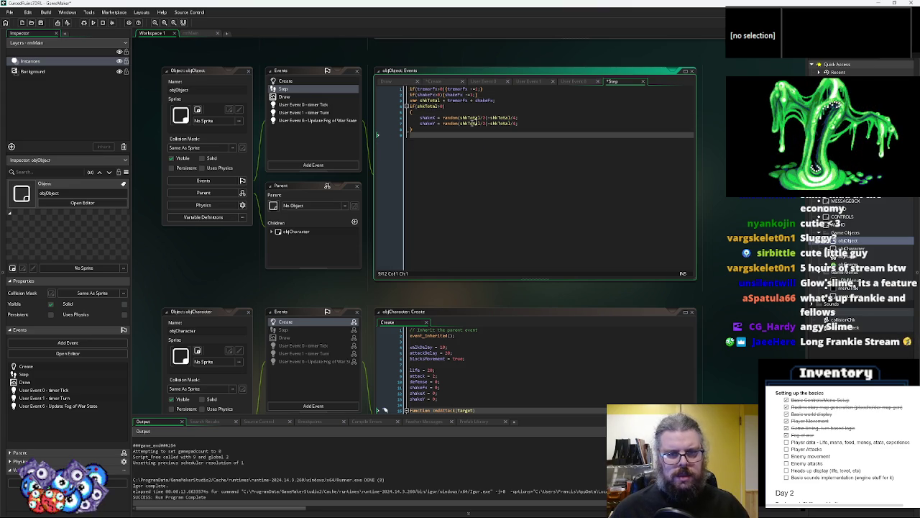
# Reset shakeFx and tremorFx to 0 in else branches and divide tremorFx by 4 in shkTotal
pyautogui.click(510, 95)
pyautogui.write('else{')
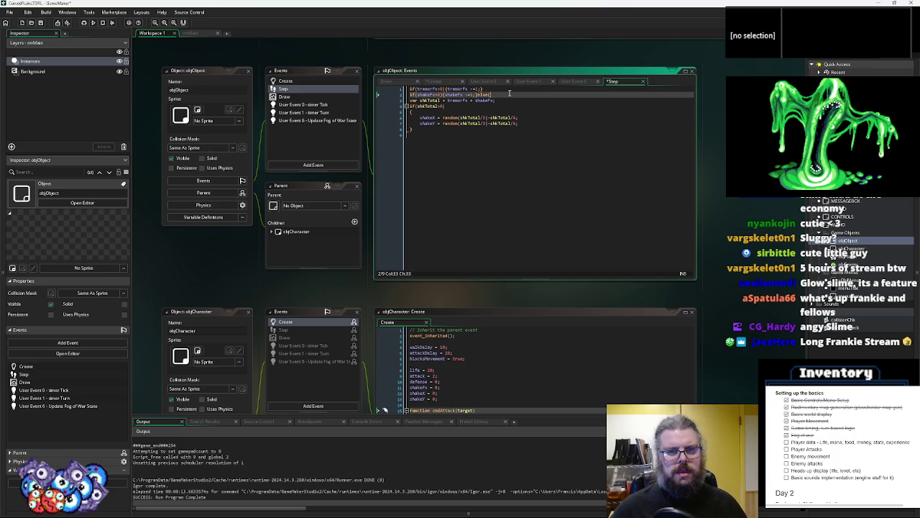
pyautogui.write('shakeFx = 0;')
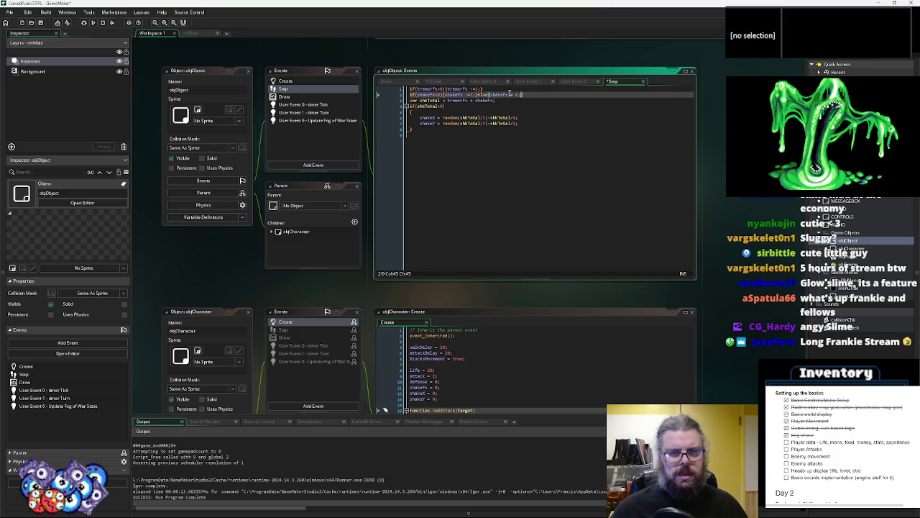
pyautogui.press('Up')
pyautogui.write('{}emorFx = 0')
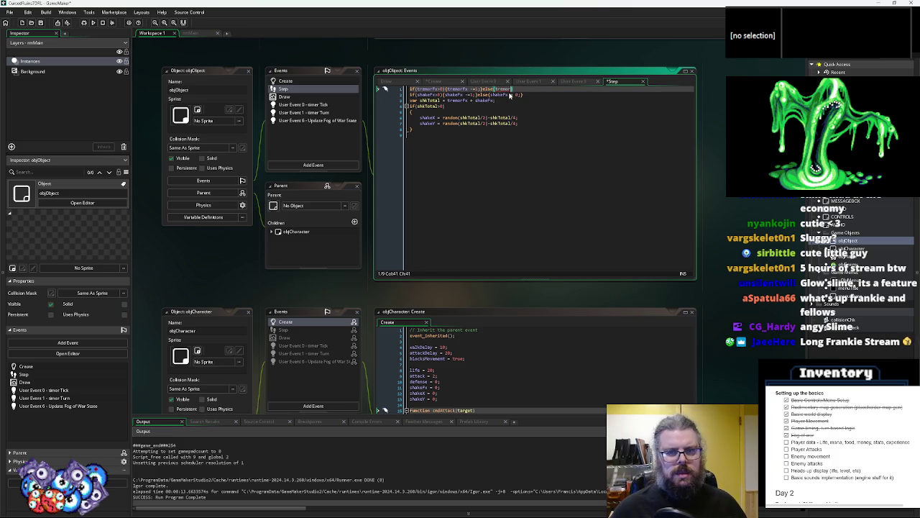
pyautogui.write(';')
pyautogui.press('Down')
pyautogui.press('Down')
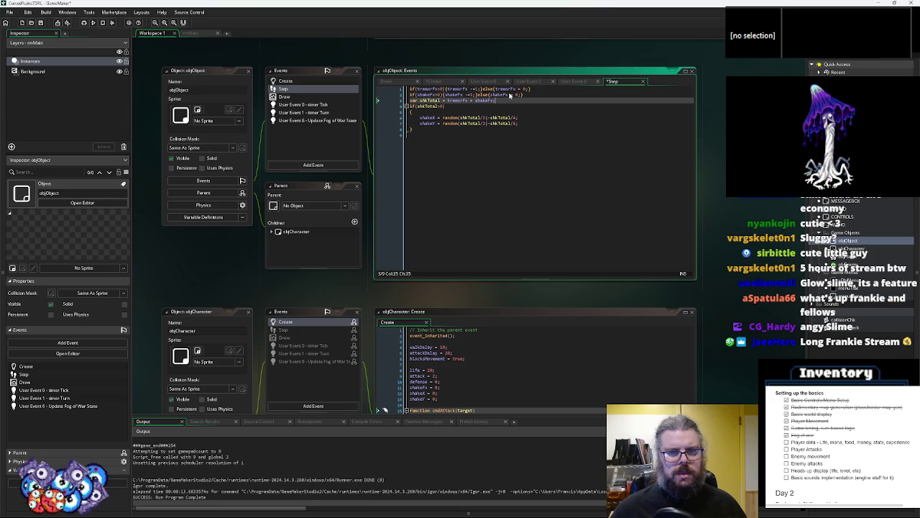
pyautogui.write('/4')
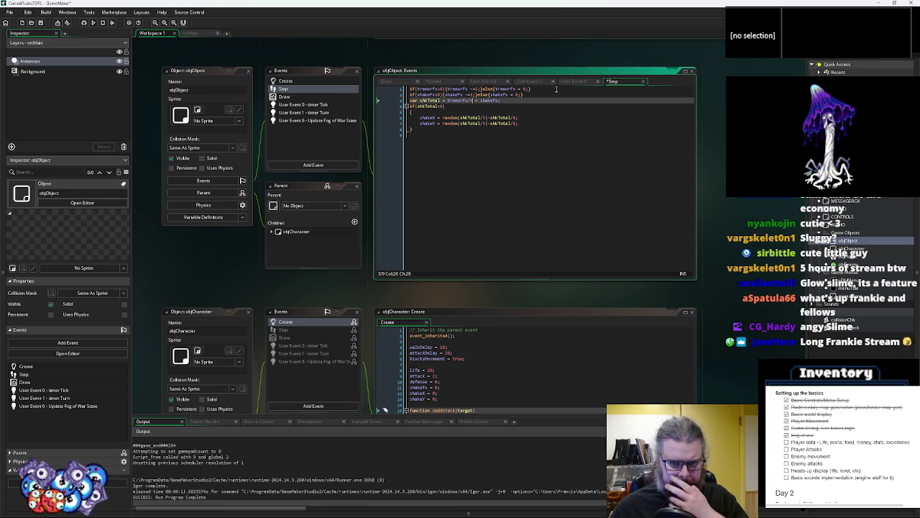
pyautogui.press('Down')
pyautogui.press('Down')
pyautogui.press('Down')
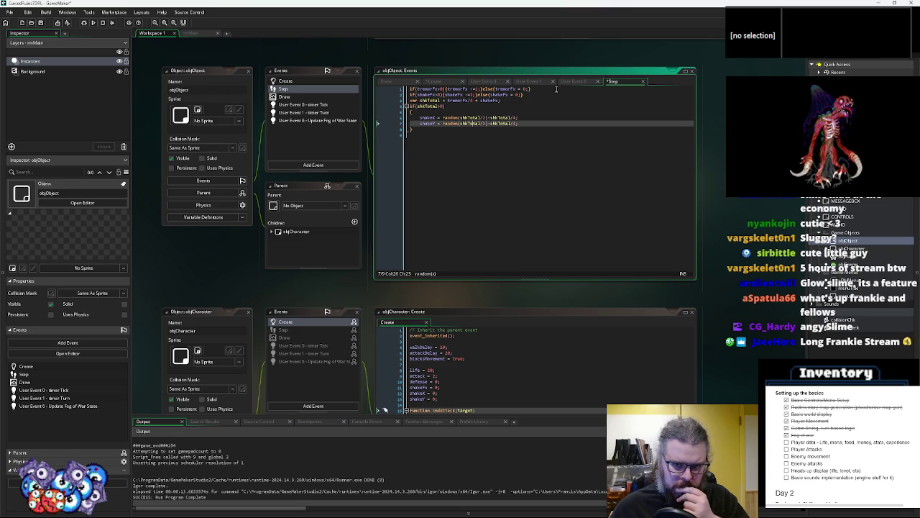
pyautogui.click(532, 100)
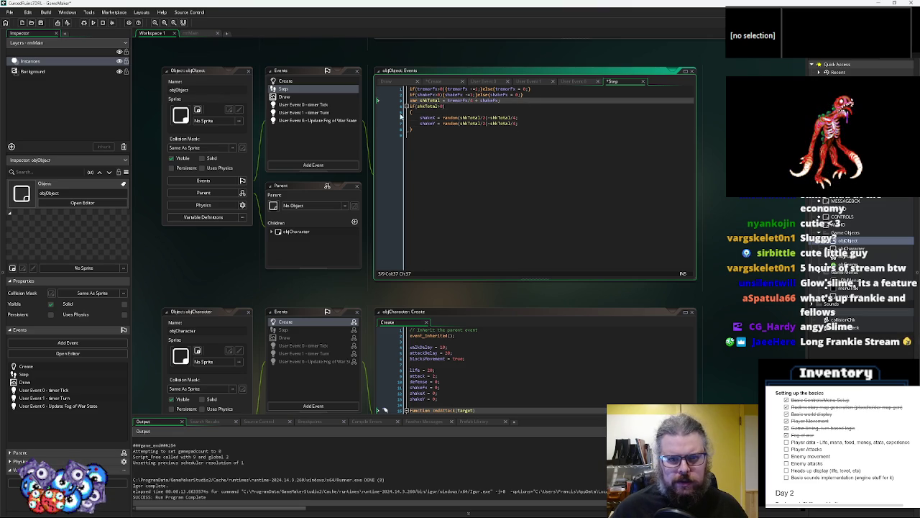
pyautogui.click(437, 133)
pyautogui.click(427, 117)
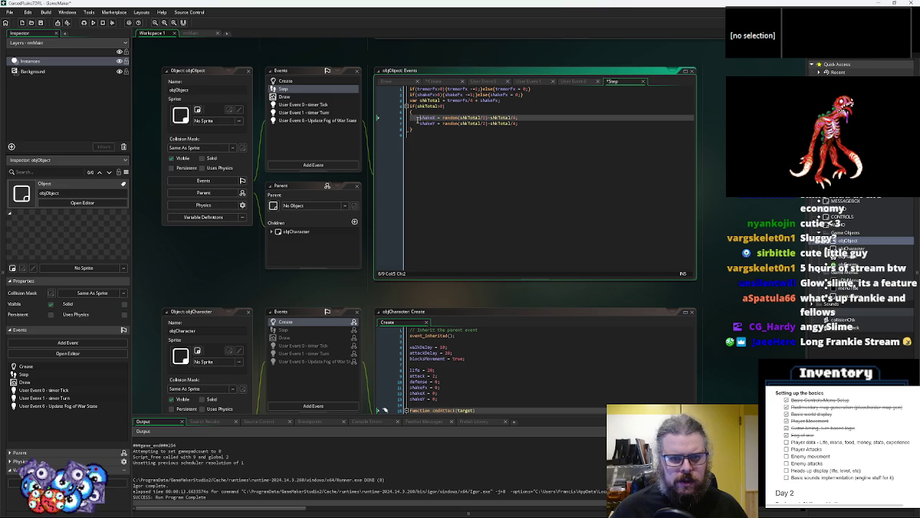
pyautogui.doubleClick(427, 118)
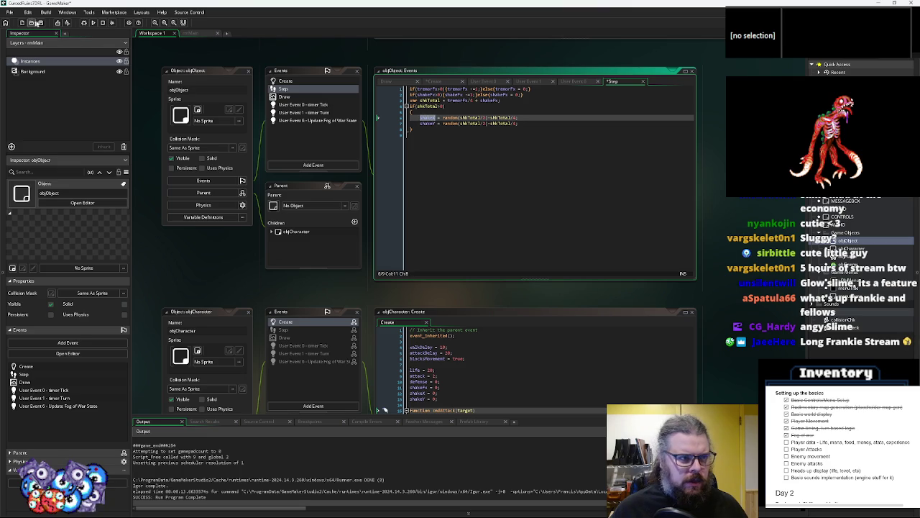
# Save the Step code and view the Create code, down to cmdAttack's dmg line
pyautogui.click(40, 23)
pyautogui.click(320, 81)
pyautogui.click(520, 216)
pyautogui.scroll(-3, 520, 218)
pyautogui.click(505, 200)
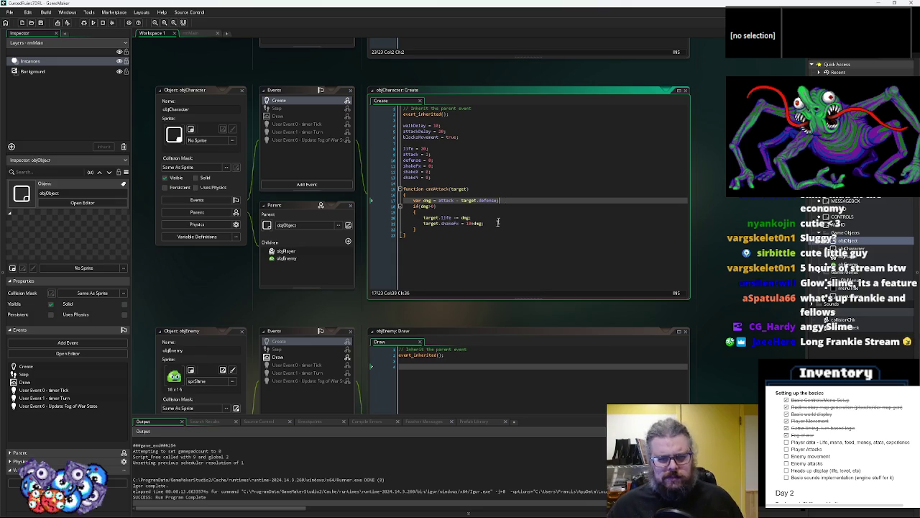
pyautogui.click(454, 257)
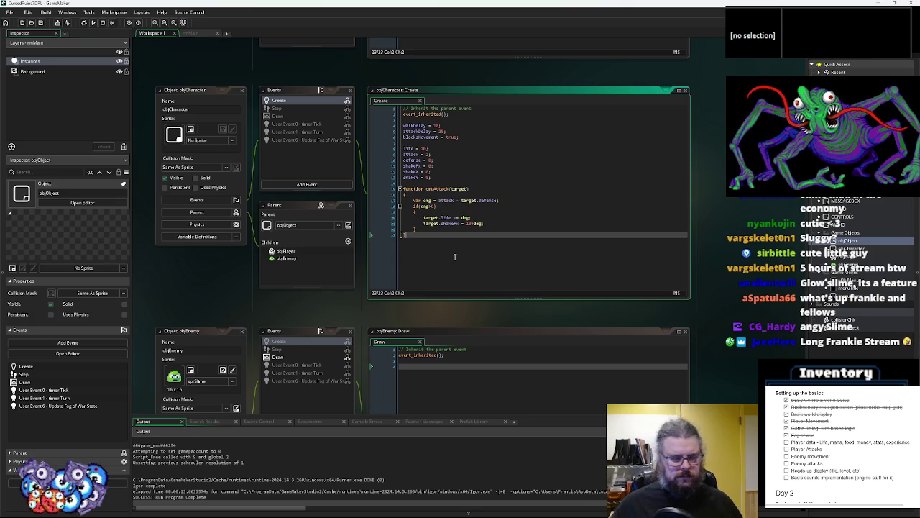
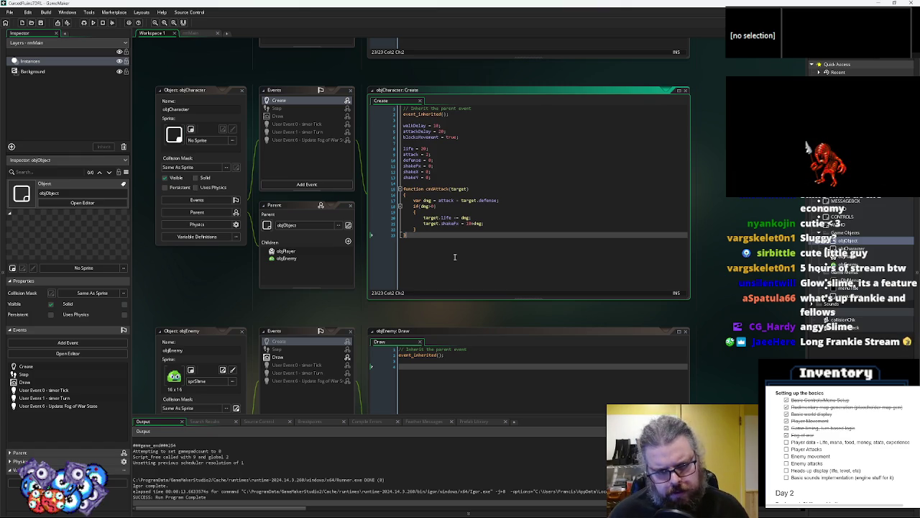
# Copy the shakeEffect name from objObject's Create code over shakeFx in cmdAttack's target line
pyautogui.click(41, 26)
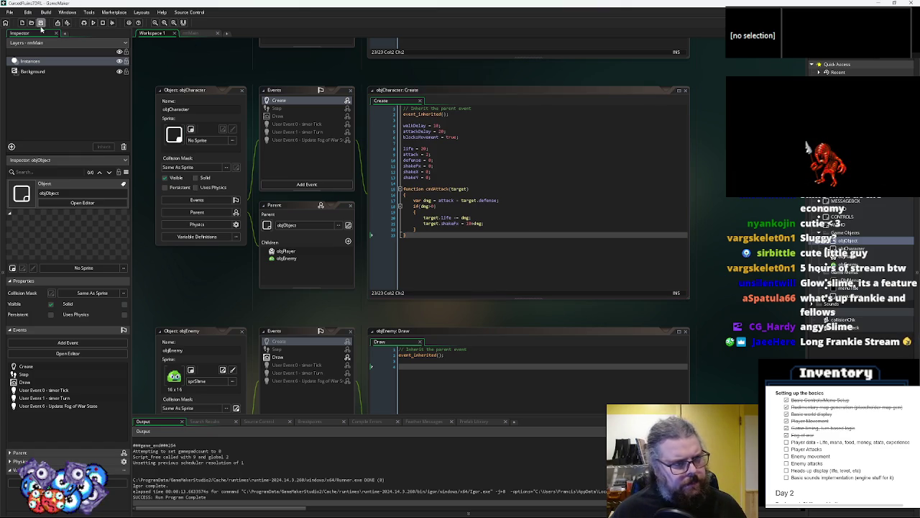
pyautogui.click(500, 217)
pyautogui.click(496, 224)
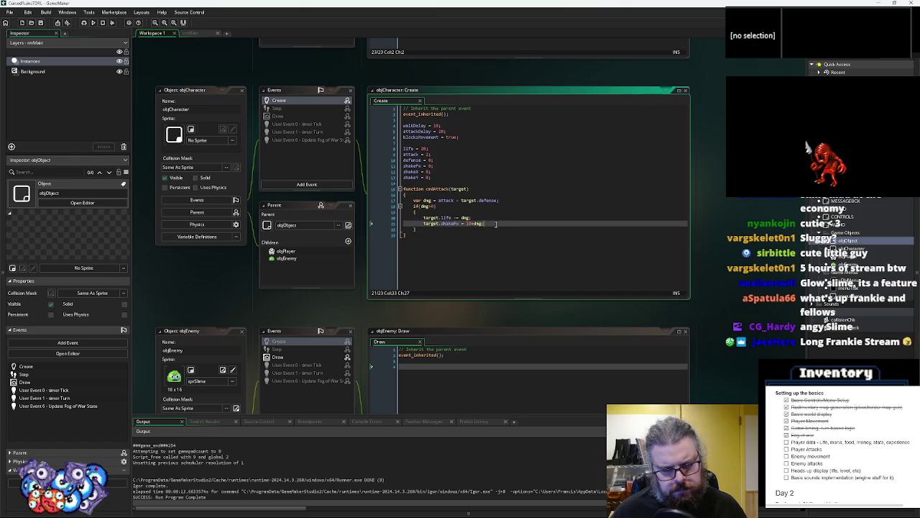
pyautogui.scroll(5, 495, 224)
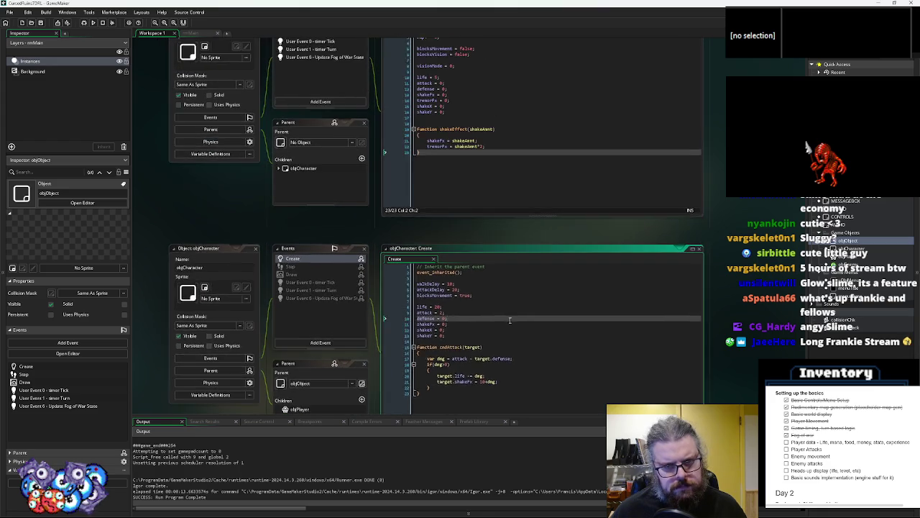
pyautogui.click(449, 118)
pyautogui.doubleClick(449, 117)
pyautogui.hotkey('ctrl', 'c')
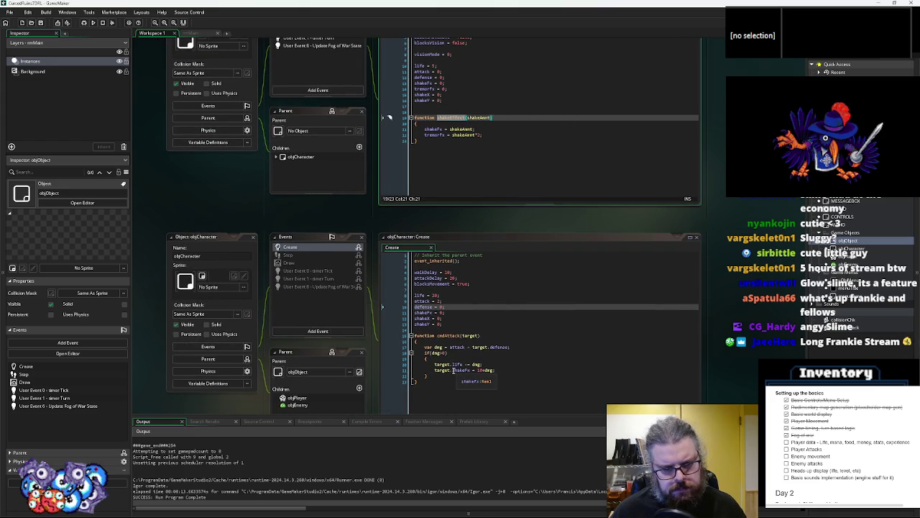
pyautogui.doubleClick(457, 369)
pyautogui.hotkey('ctrl', 'v')
# Turn the line into a call, target.shakeEffect(10*dmg), and test-run the game
pyautogui.press('Delete')
pyautogui.press('Delete')
pyautogui.press('Delete')
pyautogui.write('(')
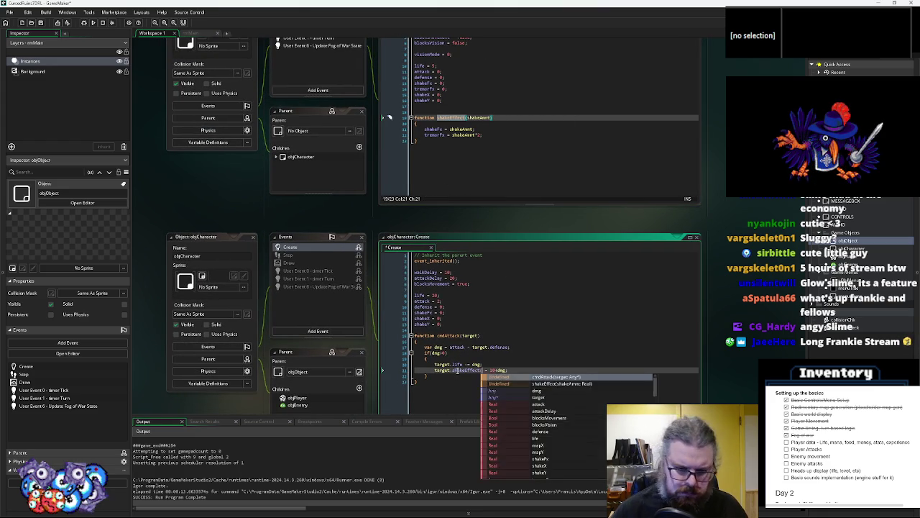
pyautogui.press('End')
pyautogui.press('Left')
pyautogui.write(')')
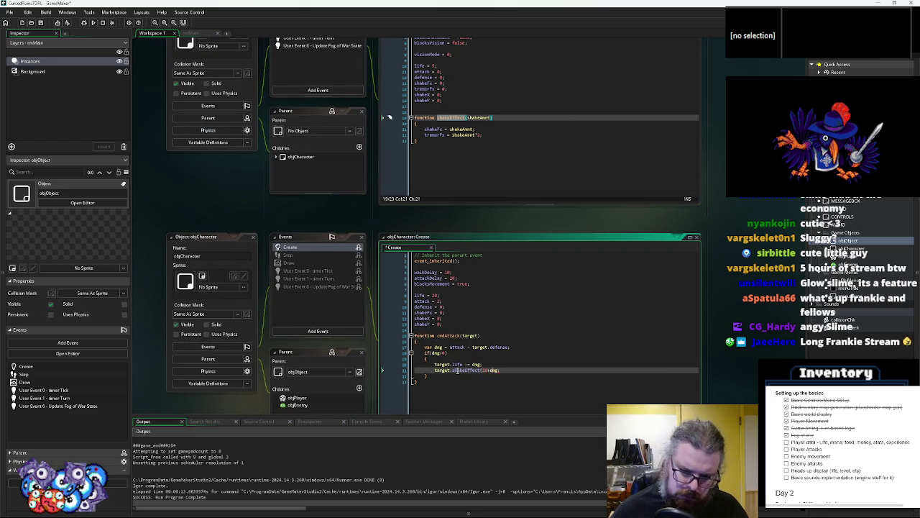
pyautogui.press('Down')
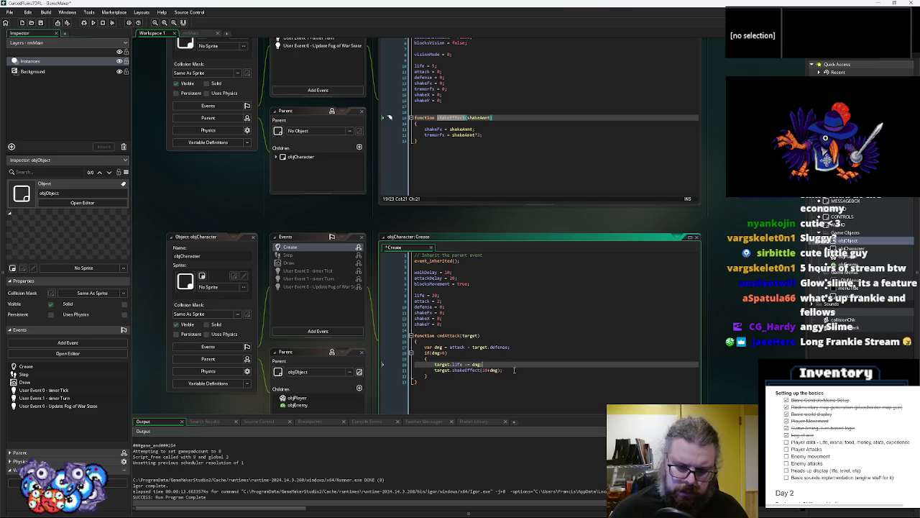
pyautogui.click(85, 23)
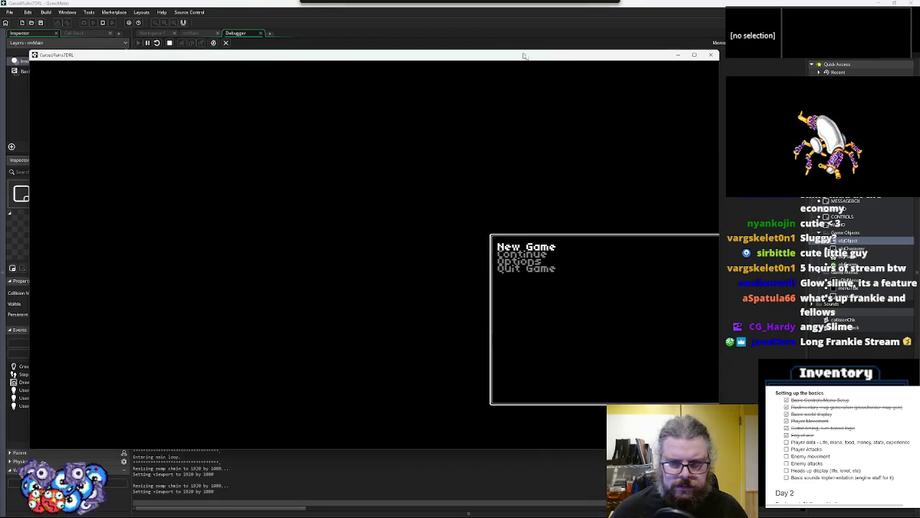
# Stop the test run, close the Debugger, and zoom onto menuGame's User Event 0 code
pyautogui.click(710, 55)
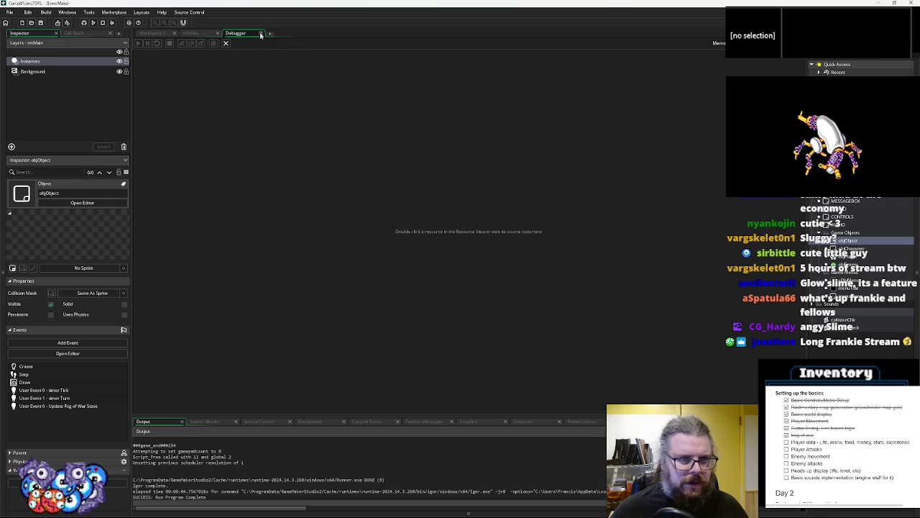
pyautogui.click(261, 34)
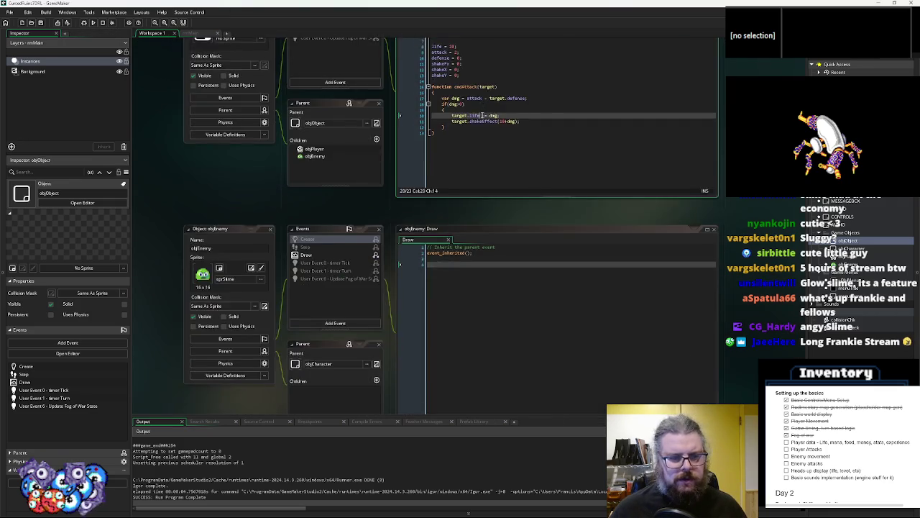
pyautogui.scroll(-5, 482, 115)
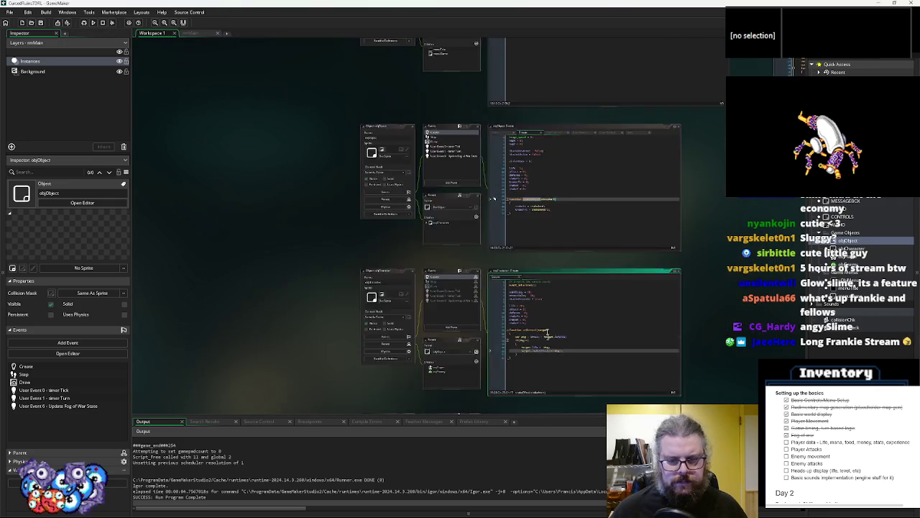
pyautogui.scroll(3, 548, 333)
pyautogui.doubleClick(477, 254)
pyautogui.scroll(-3, 514, 233)
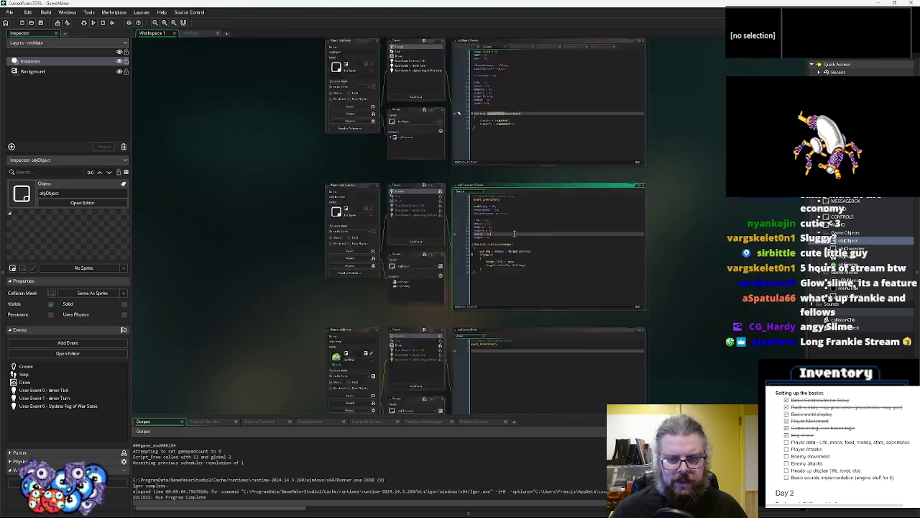
pyautogui.scroll(5, 515, 233)
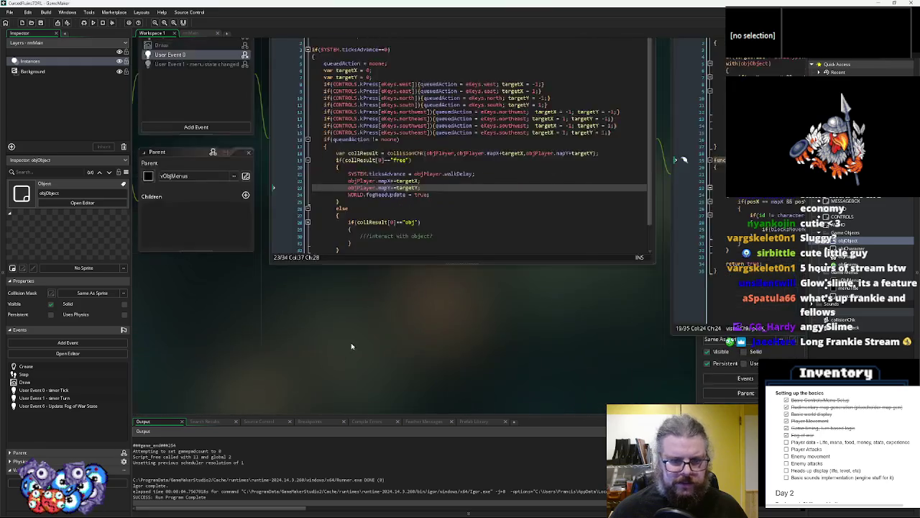
# Under //interact with object, declare var objInteract = collResult[1];
pyautogui.scroll(-2, 356, 366)
pyautogui.scroll(2, 376, 378)
pyautogui.click(451, 321)
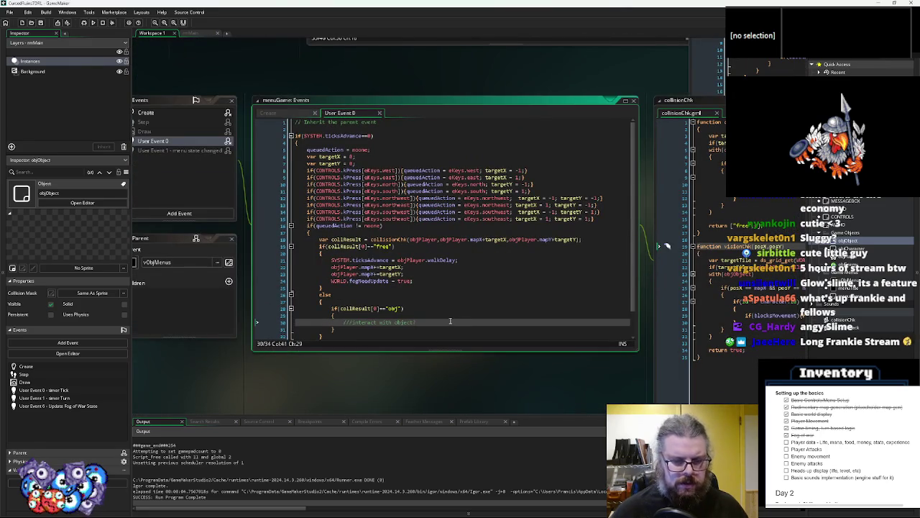
pyautogui.press('Return')
pyautogui.write('()')
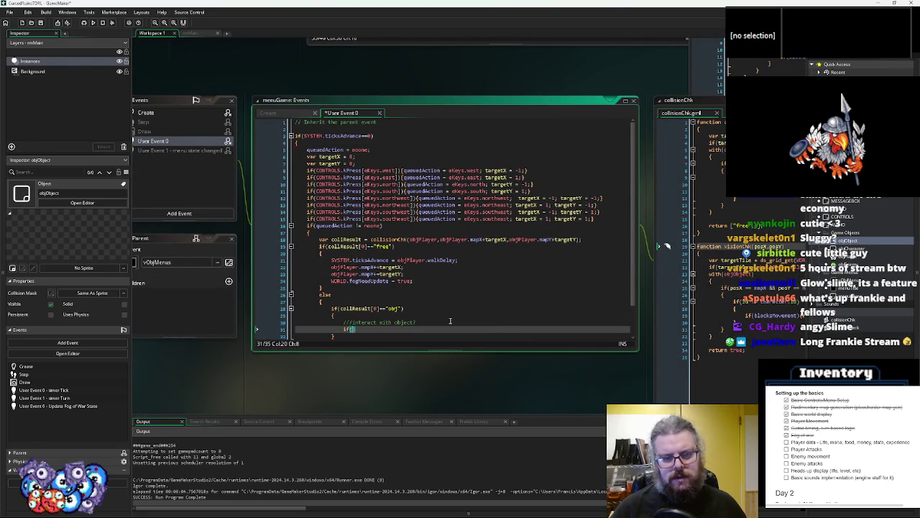
pyautogui.press('BackSpace')
pyautogui.press('BackSpace')
pyautogui.press('BackSpace')
pyautogui.write('var objInteract = collResult[1]')
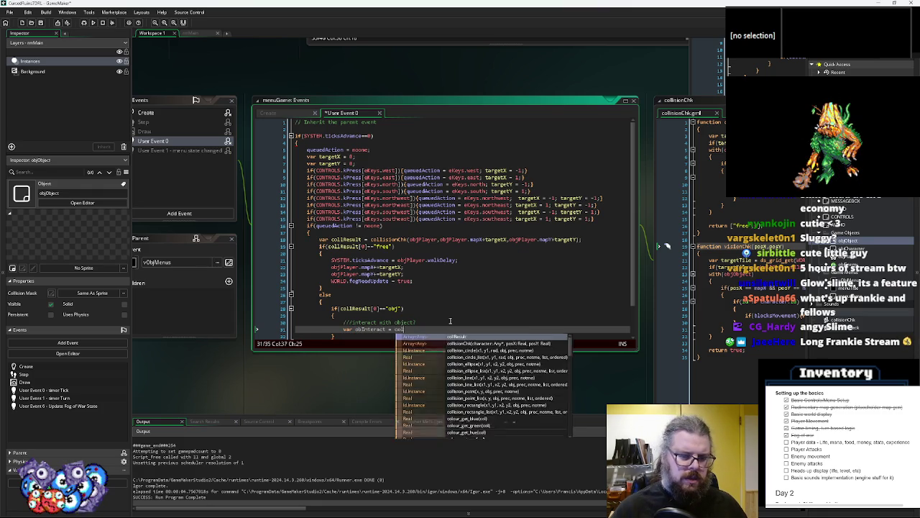
pyautogui.write(';')
pyautogui.press('Return')
# Add an empty if(instance_exists(objInteract)) { } block below it
pyautogui.write('if(instance')
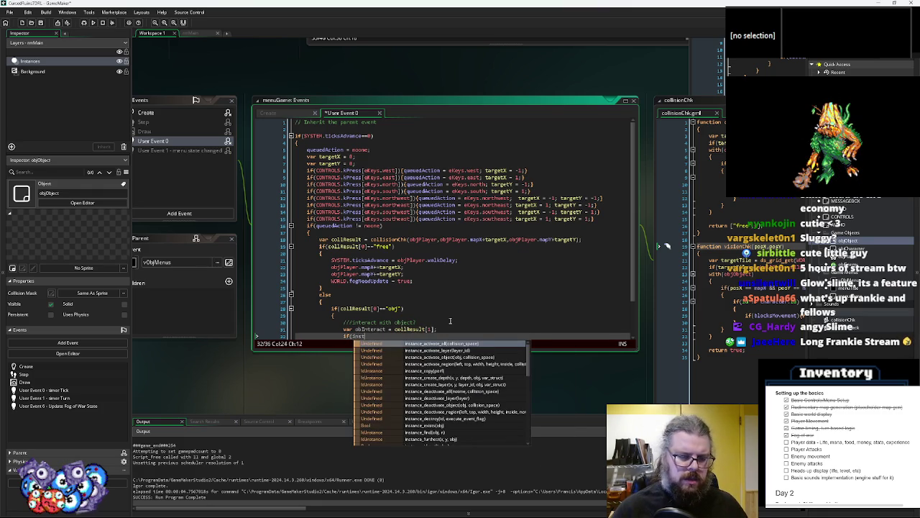
pyautogui.write('_exists(')
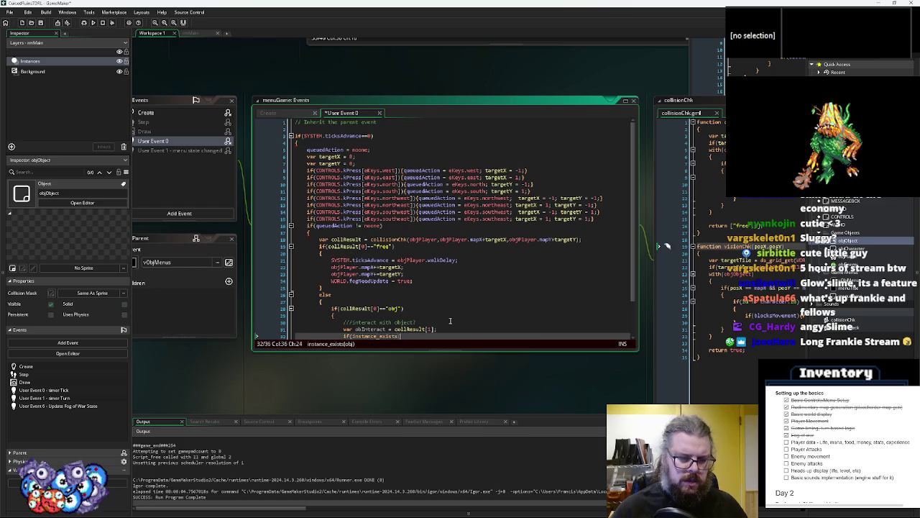
pyautogui.write('objInteract)')
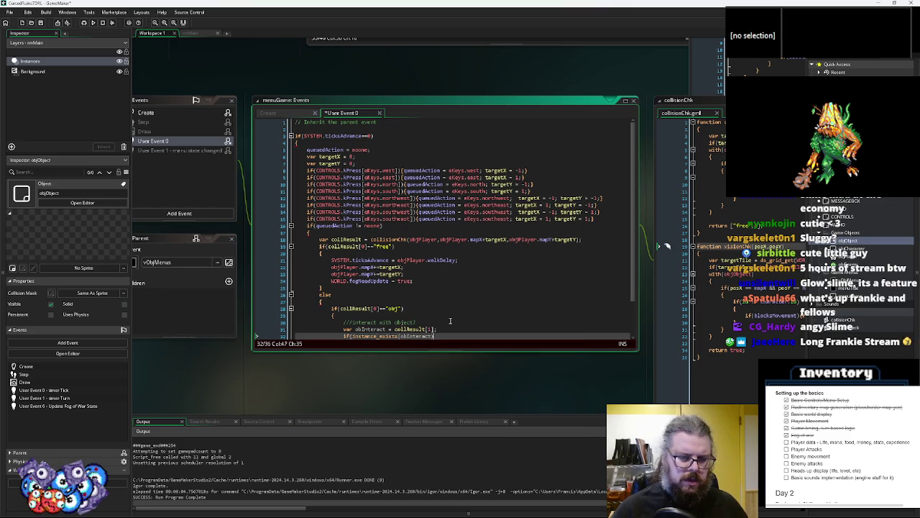
pyautogui.press('Return')
pyautogui.write('{')
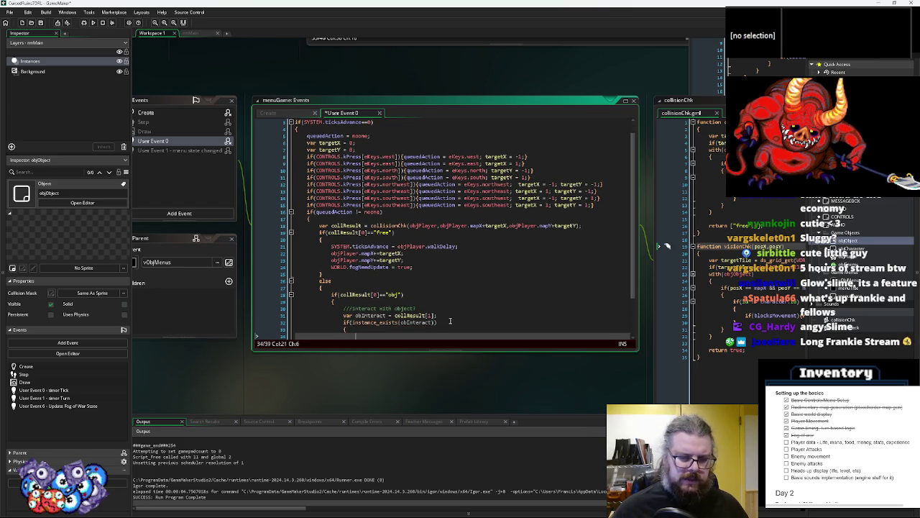
pyautogui.press('Return')
pyautogui.hotkey('ctrl', 'space')
pyautogui.press('Escape')
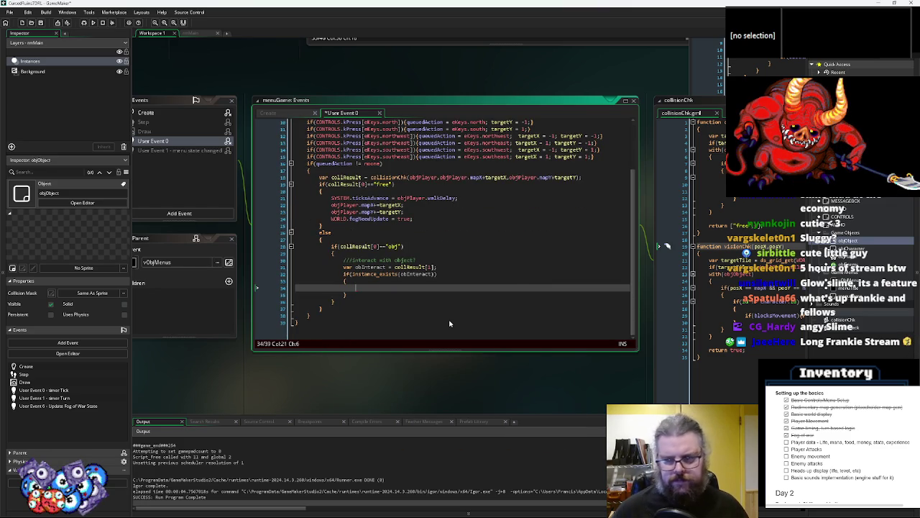
# Open objCharacter's Create code from the asset list
pyautogui.click(840, 266)
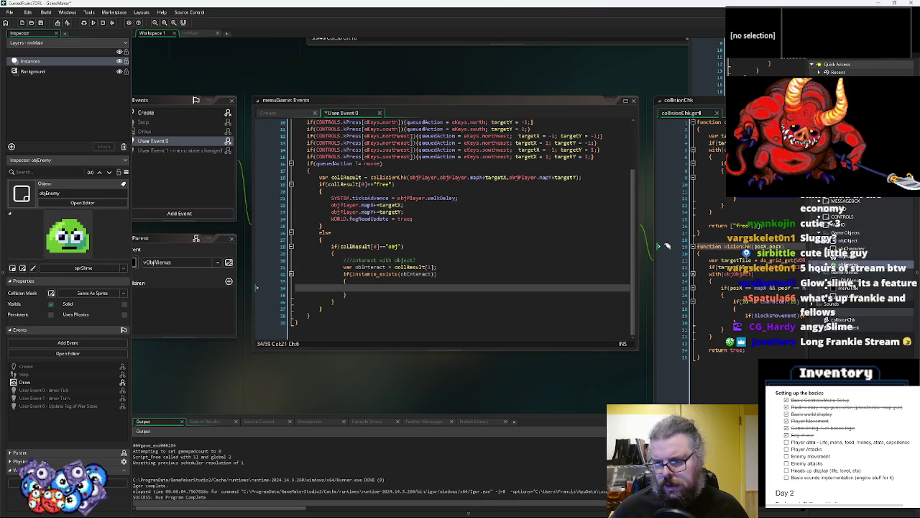
pyautogui.press('Up')
pyautogui.press('Up')
pyautogui.press('Return')
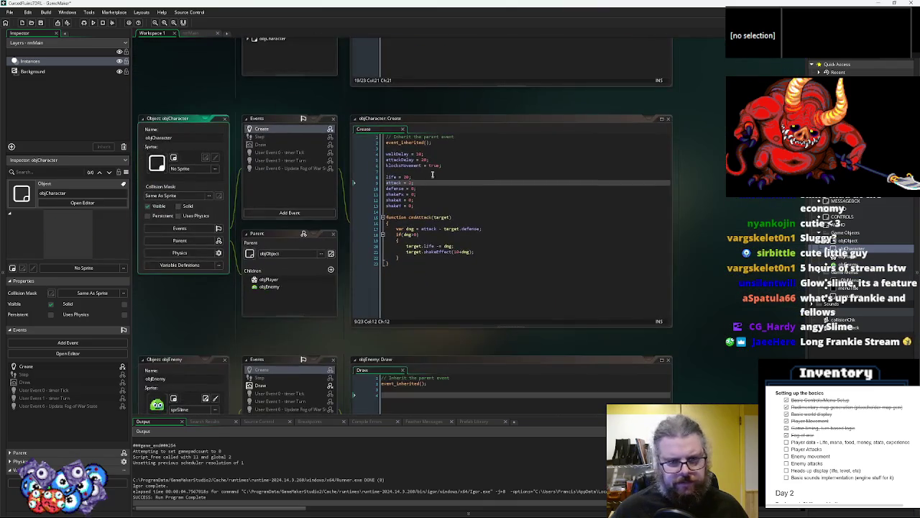
# Declare isEnemy = false below the shake variables in objObject's Create code, then open objEnemy's Draw event
pyautogui.press('Up')
pyautogui.press('Return')
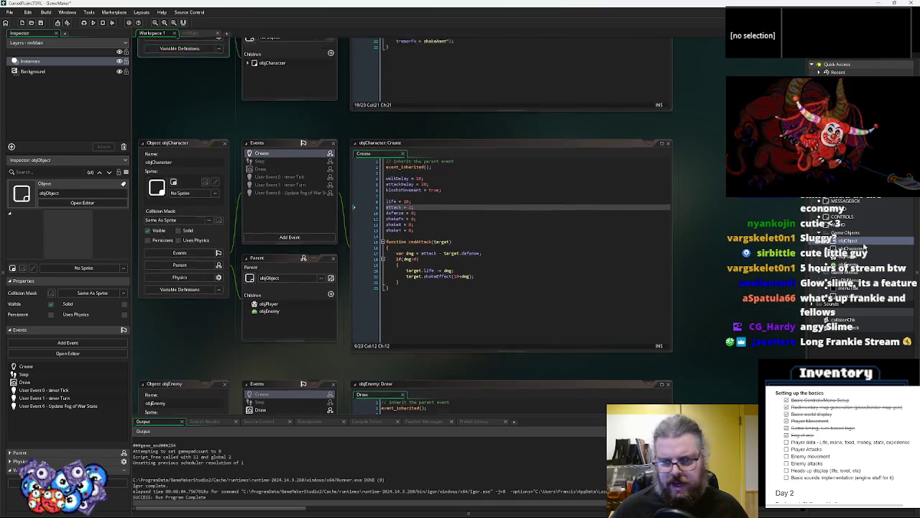
pyautogui.click(506, 235)
pyautogui.press('Up')
pyautogui.press('Up')
pyautogui.press('Return')
pyautogui.write('s')
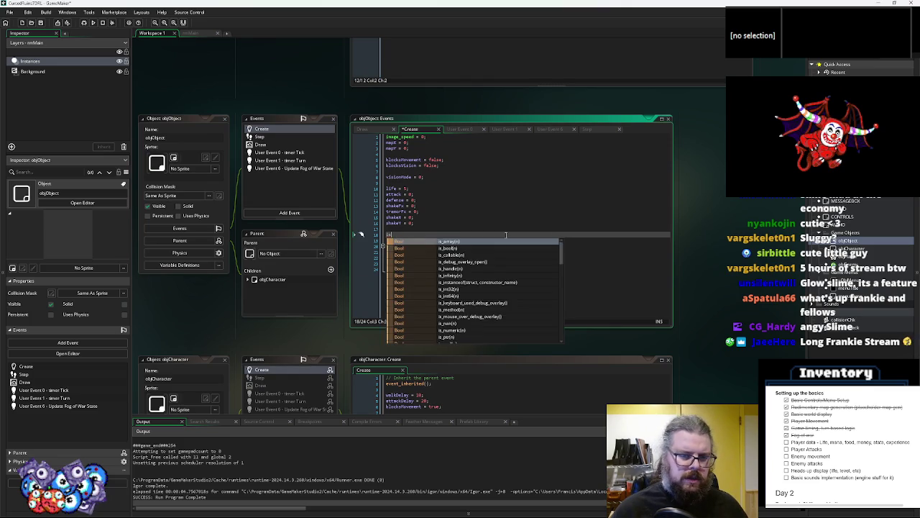
pyautogui.write('=Fighting = fal')
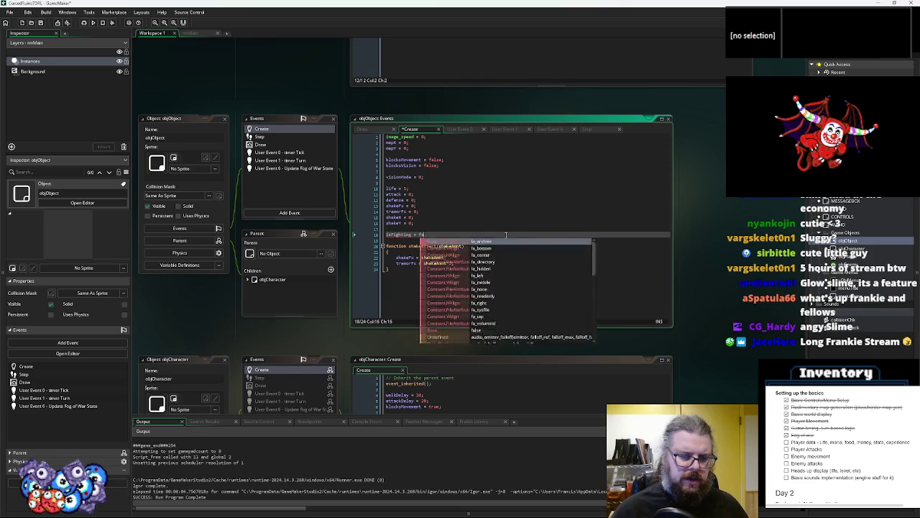
pyautogui.press('BackSpace')
pyautogui.press('BackSpace')
pyautogui.press('BackSpace')
pyautogui.press('BackSpace')
pyautogui.press('BackSpace')
pyautogui.press('BackSpace')
pyautogui.write('nemy')
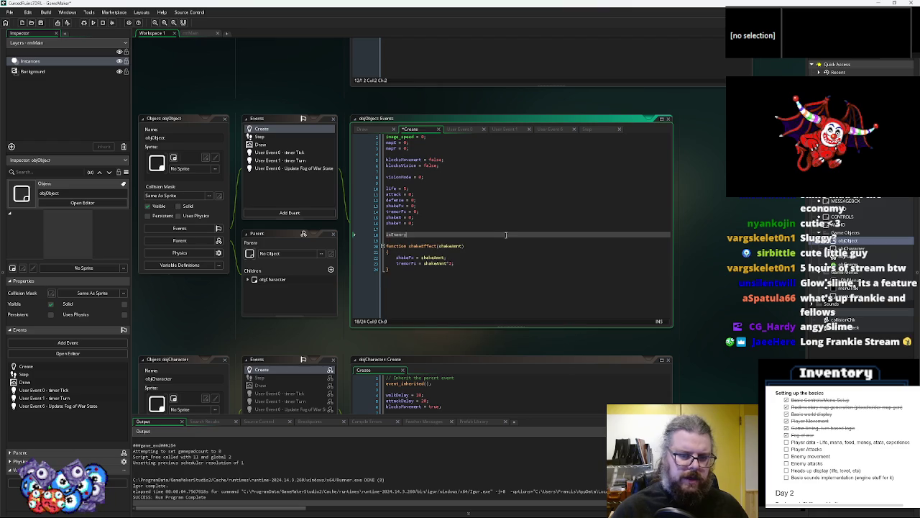
pyautogui.write(' =')
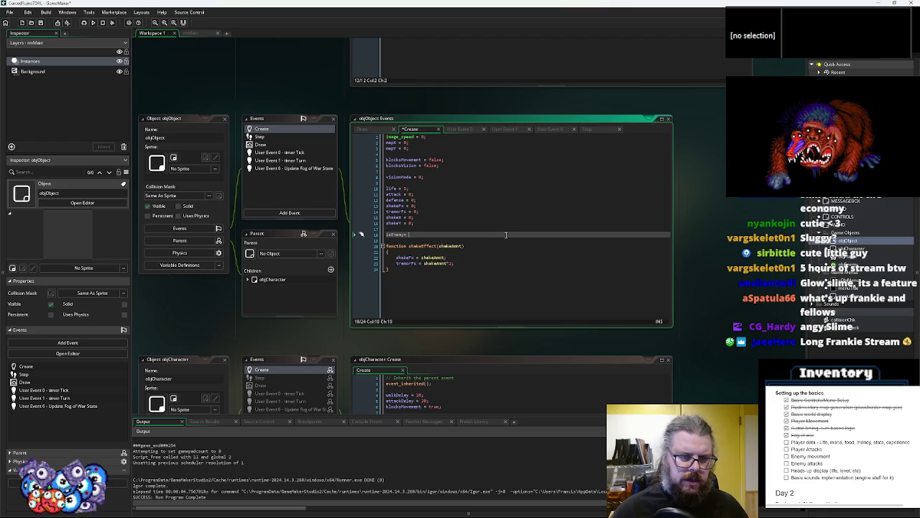
pyautogui.write('= false;')
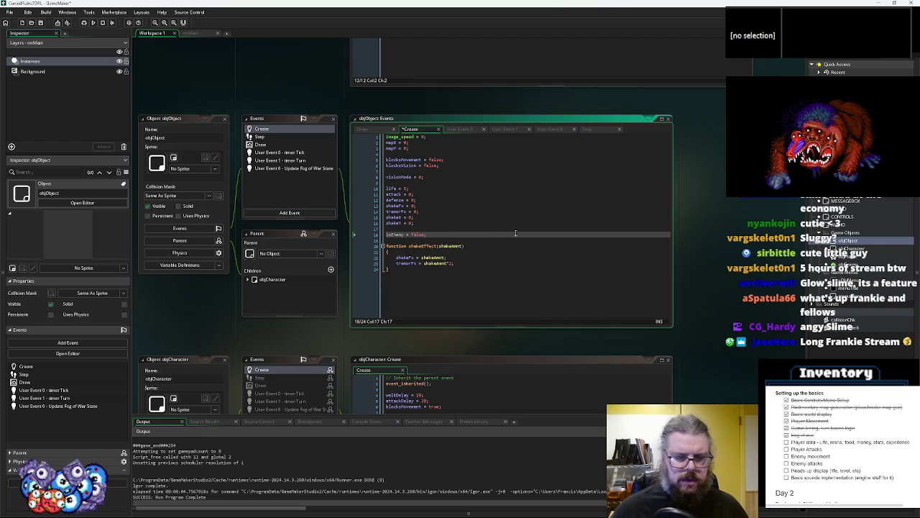
pyautogui.doubleClick(834, 265)
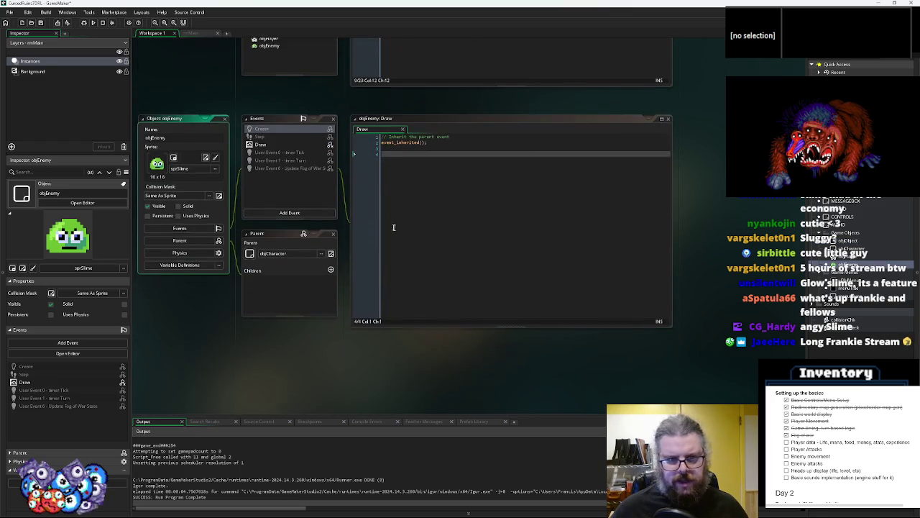
# Set isEnemy = true in objEnemy's Draw event, then return to menuGame's empty instance_exists block
pyautogui.write('isEnemy = ')
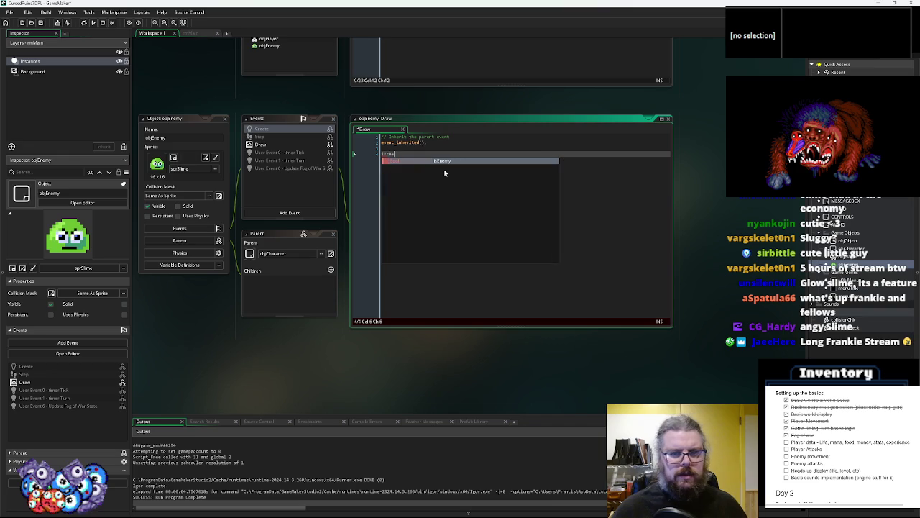
pyautogui.write('true;')
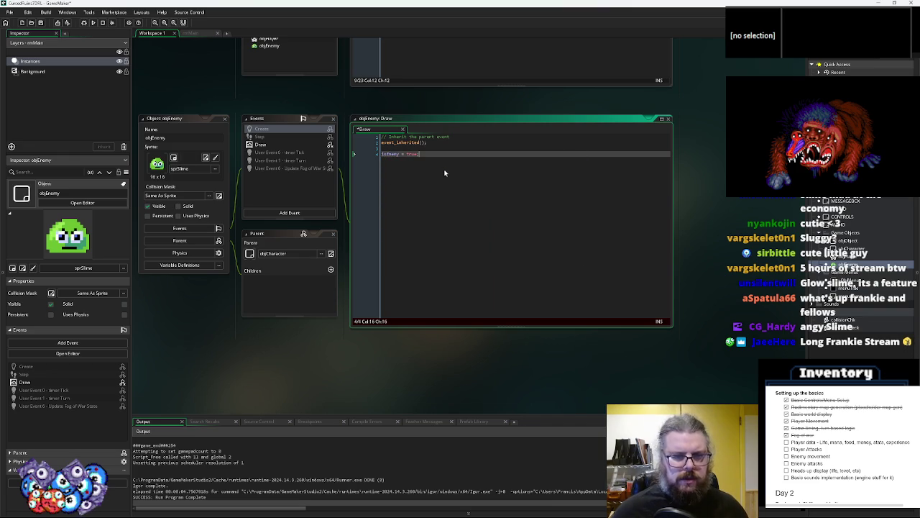
pyautogui.moveTo(427, 180); pyautogui.dragTo(392, 396)
pyautogui.moveTo(493, 187); pyautogui.dragTo(509, 277)
pyautogui.moveTo(446, 180)
pyautogui.mouseDown()
pyautogui.moveTo(454, 434)
pyautogui.moveTo(503, 188)
pyautogui.moveTo(712, 156)
pyautogui.moveTo(651, 227)
pyautogui.moveTo(324, 316)
pyautogui.moveTo(345, 237)
pyautogui.moveTo(214, 82)
pyautogui.moveTo(171, 84)
pyautogui.mouseUp()
pyautogui.click(515, 293)
pyautogui.click(494, 301)
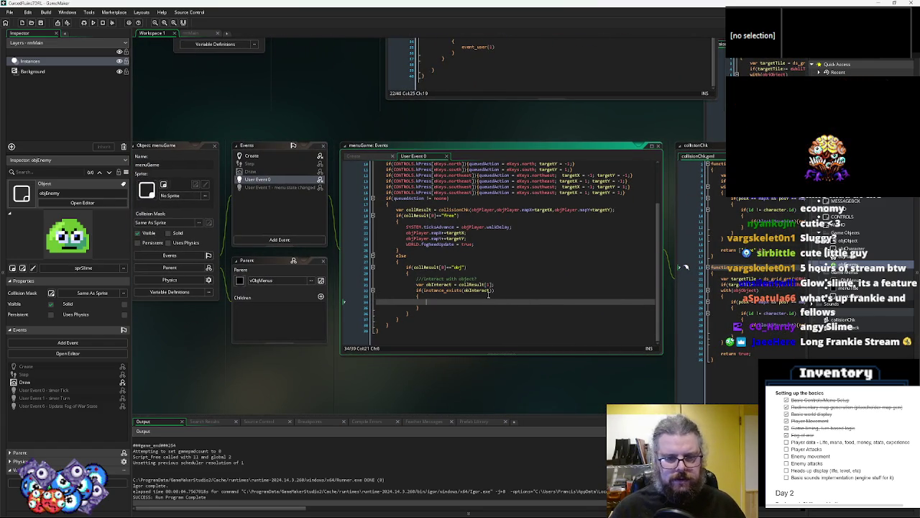
# Add an if(objInteract.isEnemy) branch containing a with(objPlayer) block
pyautogui.write('if(objInteract.')
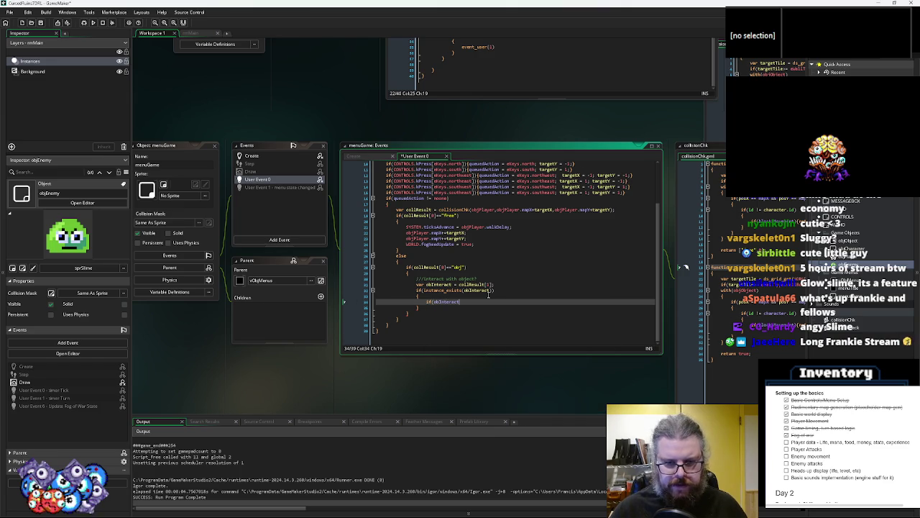
pyautogui.write('isEnemy')
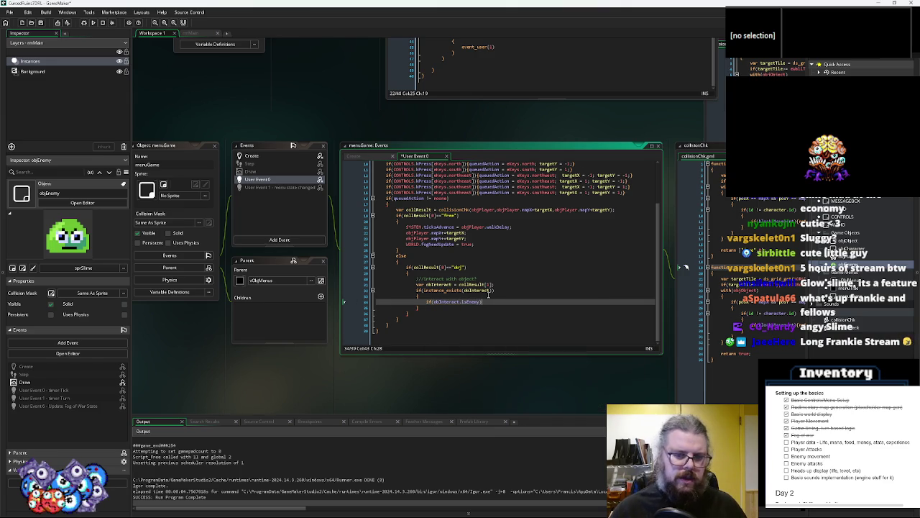
pyautogui.press('Return')
pyautogui.write('{')
pyautogui.press('Return')
pyautogui.write('se')
pyautogui.write('th(ob')
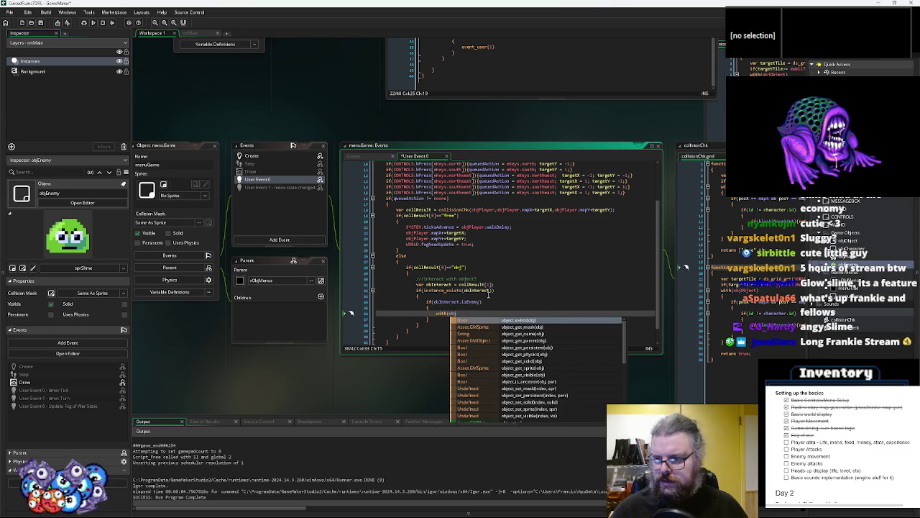
pyautogui.write('P')
pyautogui.press('Return')
pyautogui.write(')')
pyautogui.press('Return')
pyautogui.write('{')
pyautogui.press('Return')
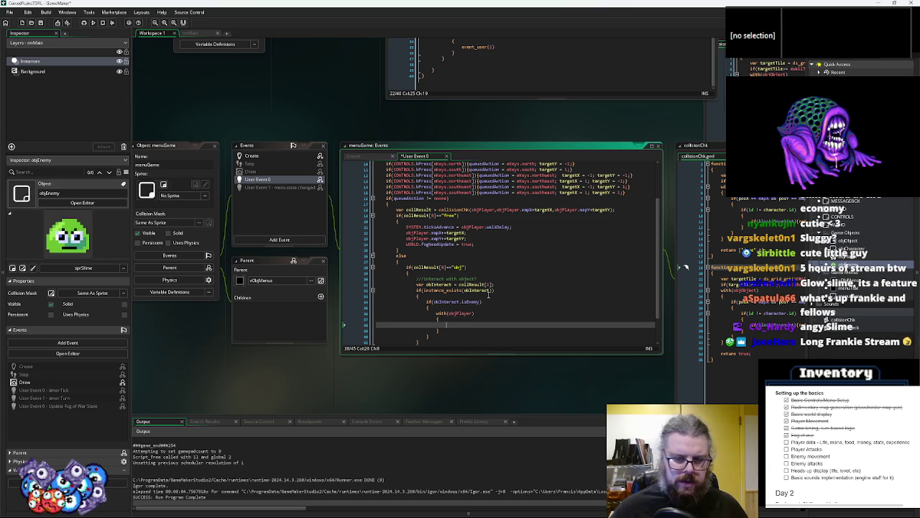
pyautogui.write('tt')
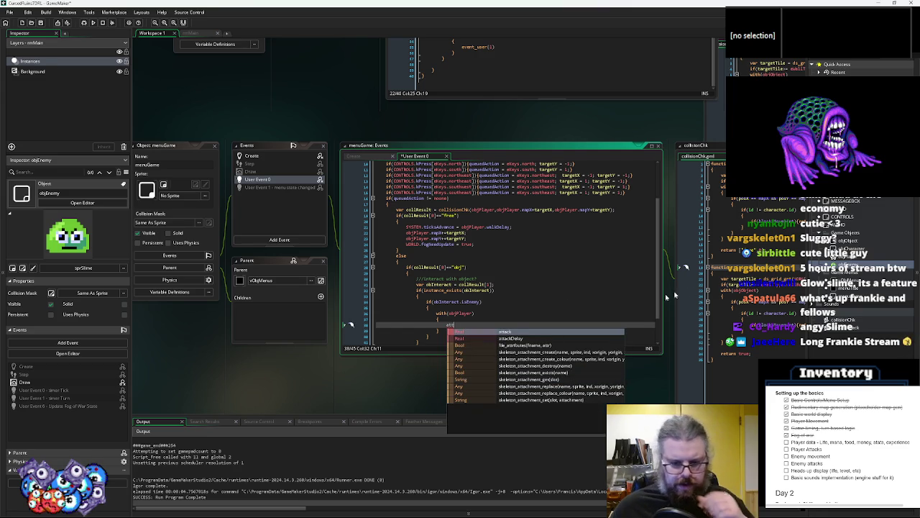
# Inside the with block call cmdAttack(obInteract); and save the code
pyautogui.click(489, 293)
pyautogui.scroll(-5, 480, 253)
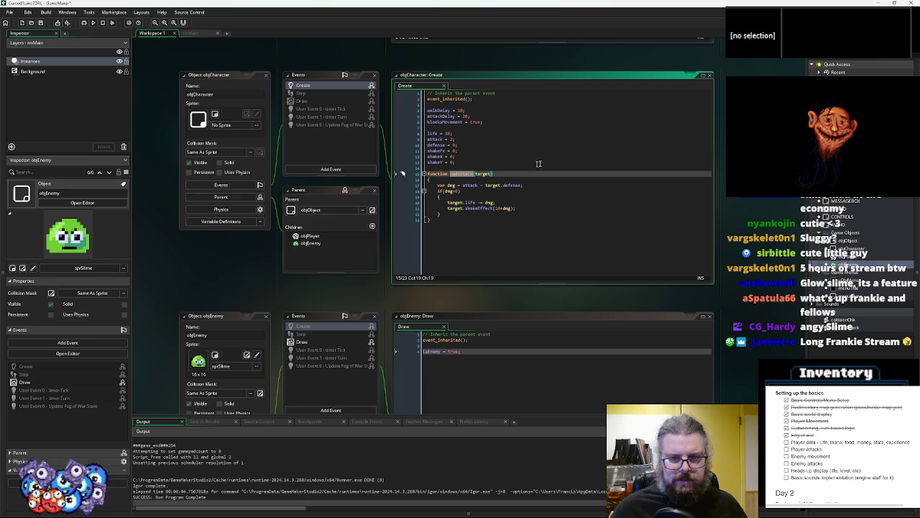
pyautogui.middleClick(478, 208)
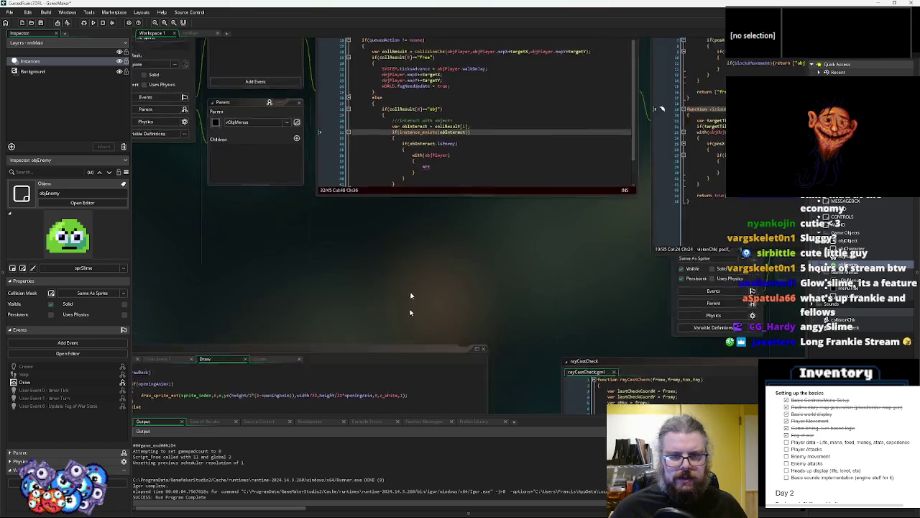
pyautogui.press('BackSpace')
pyautogui.press('BackSpace')
pyautogui.press('BackSpace')
pyautogui.write('cmdAttack')
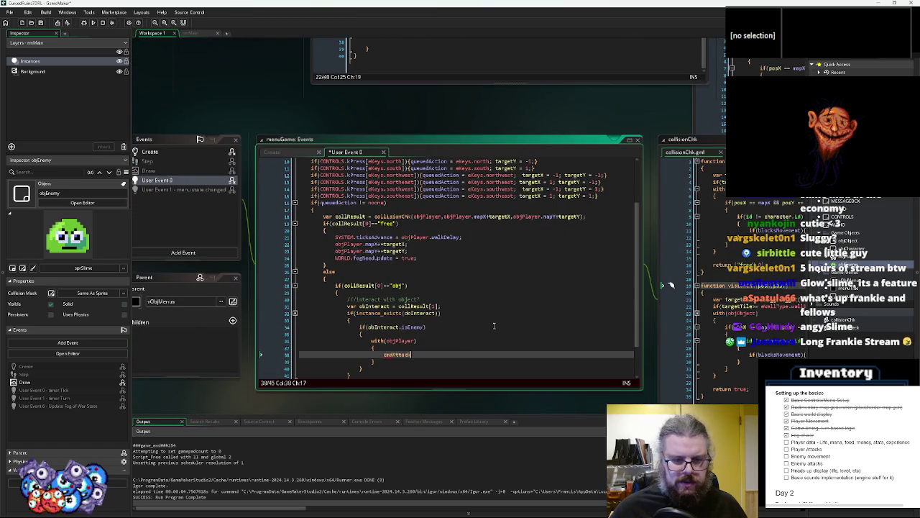
pyautogui.write('(o')
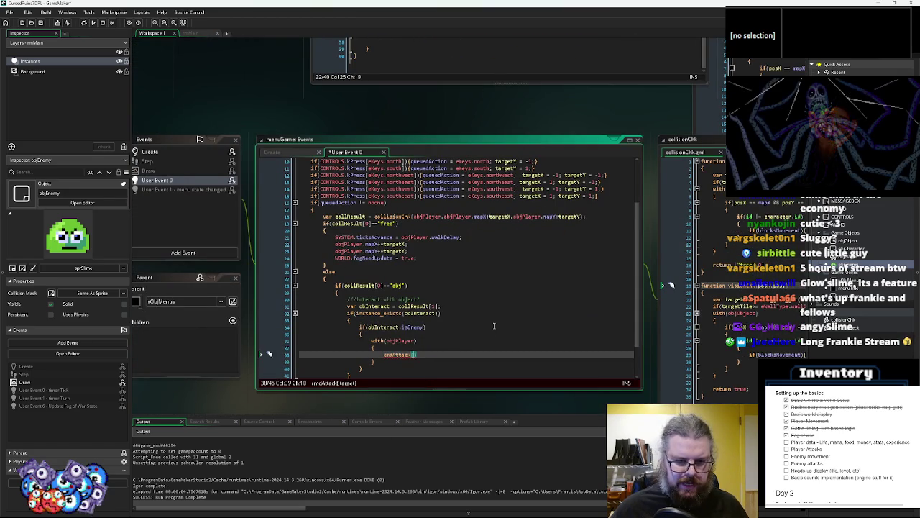
pyautogui.write('bInter')
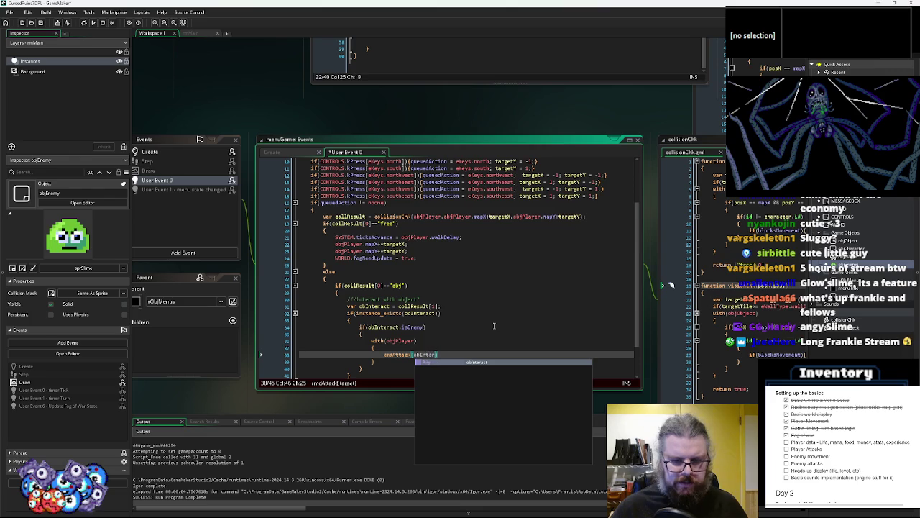
pyautogui.press('Return')
pyautogui.write(');')
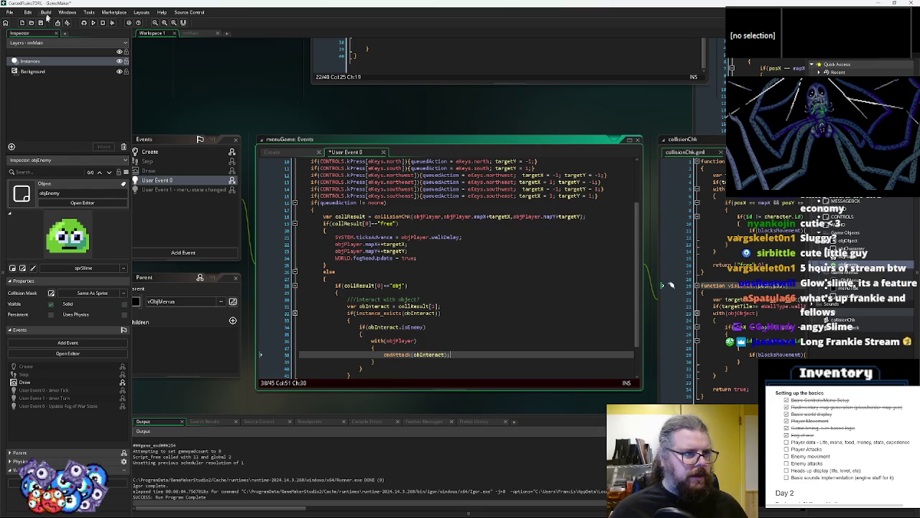
pyautogui.hotkey('ctrl', 's')
# Above the with block, set SYSTEM.ticksAdvance to objPlayer.attackDelay, adapted from the walkDelay line
pyautogui.moveTo(464, 406)
pyautogui.mouseDown()
pyautogui.moveTo(461, 324)
pyautogui.moveTo(453, 404)
pyautogui.mouseUp()
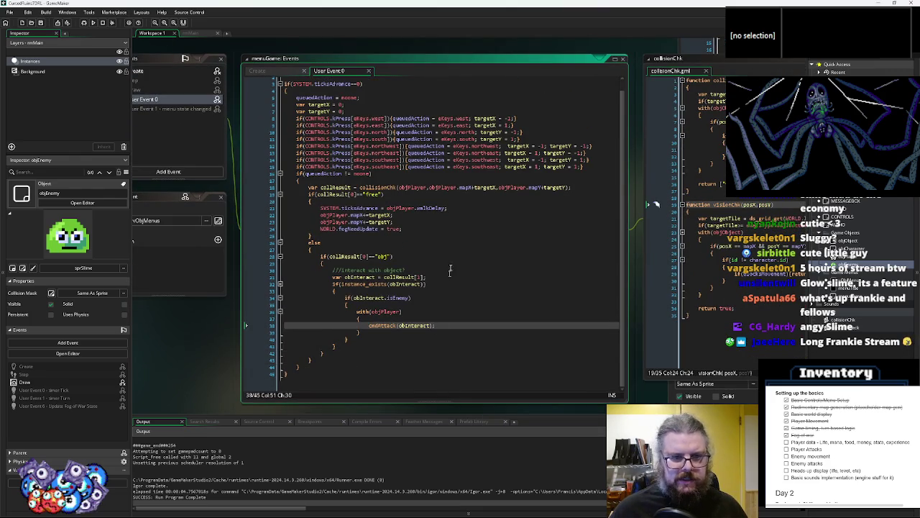
pyautogui.moveTo(453, 208); pyautogui.dragTo(321, 208)
pyautogui.hotkey('ctrl', 'c')
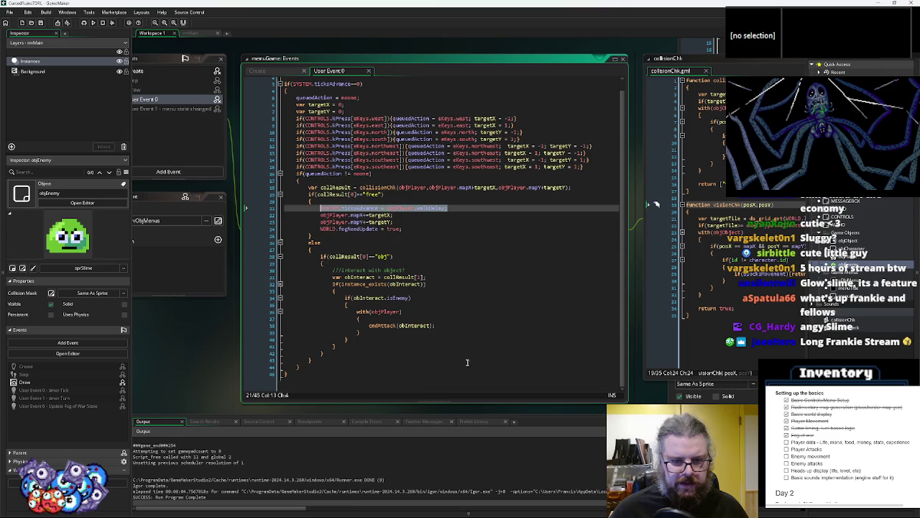
pyautogui.click(451, 333)
pyautogui.click(445, 320)
pyautogui.press('Up')
pyautogui.press('Up')
pyautogui.press('End')
pyautogui.press('Return')
pyautogui.hotkey('ctrl', 'v')
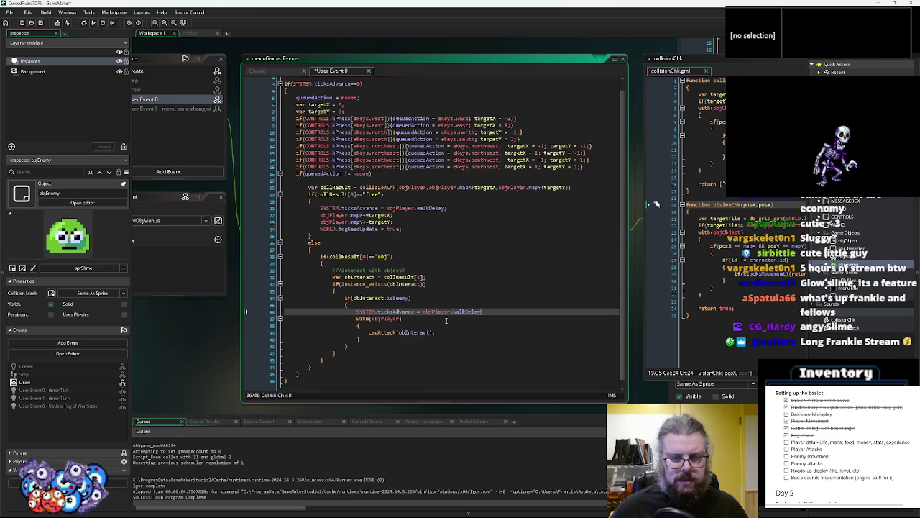
pyautogui.hotkey('ctrl', 'BackSpace')
pyautogui.hotkey('ctrl', 'BackSpace')
pyautogui.write('at')
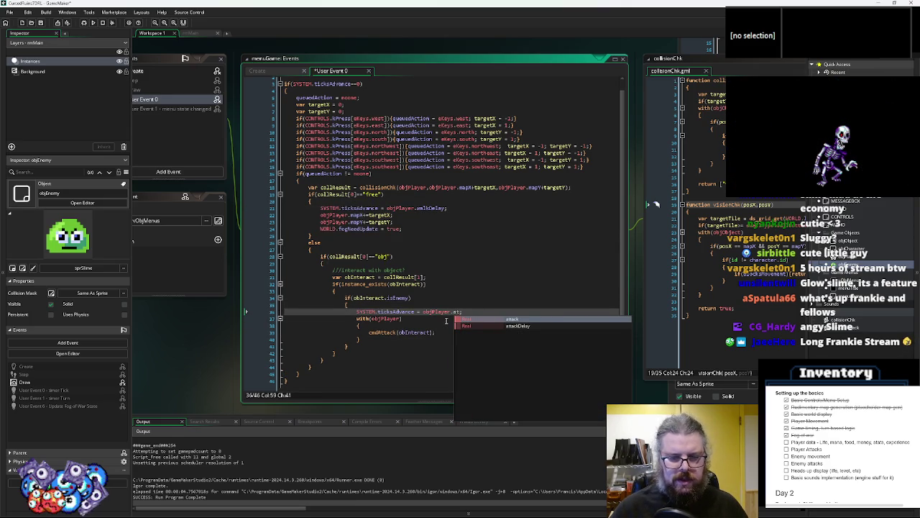
pyautogui.press('Down')
pyautogui.press('Return')
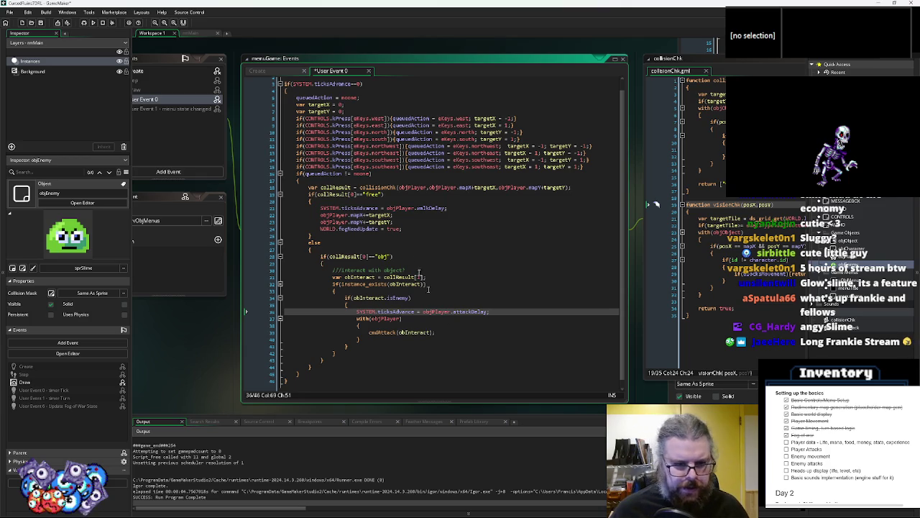
# Open objEnemy's User Event 1 timer Turn code
pyautogui.moveTo(401, 228); pyautogui.dragTo(321, 229)
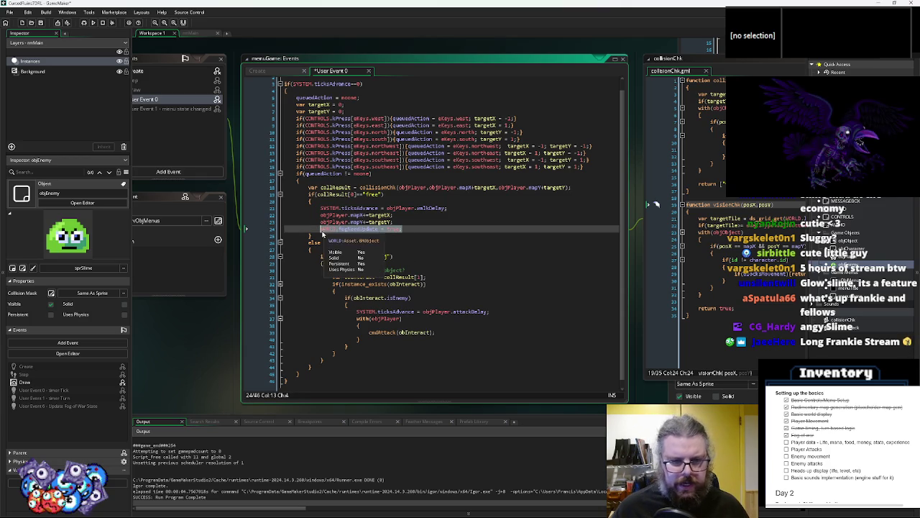
pyautogui.click(466, 310)
pyautogui.click(510, 318)
pyautogui.click(82, 202)
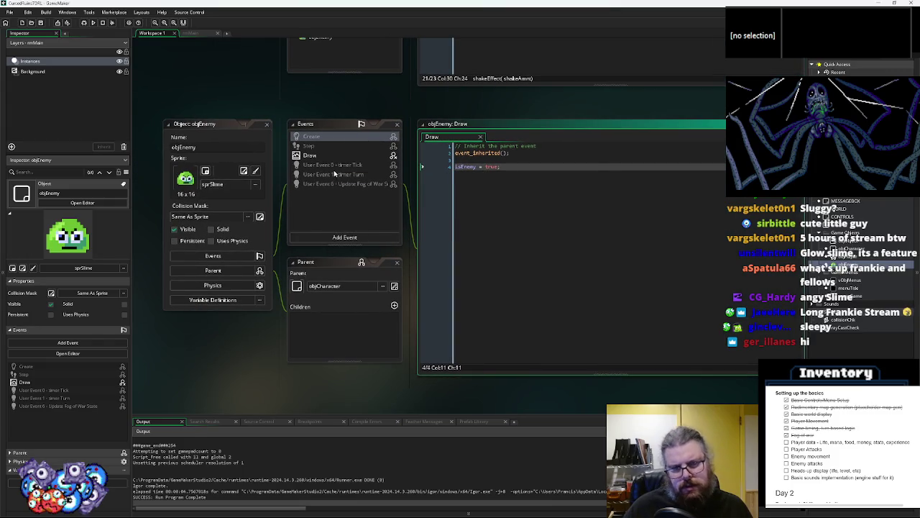
pyautogui.click(334, 174)
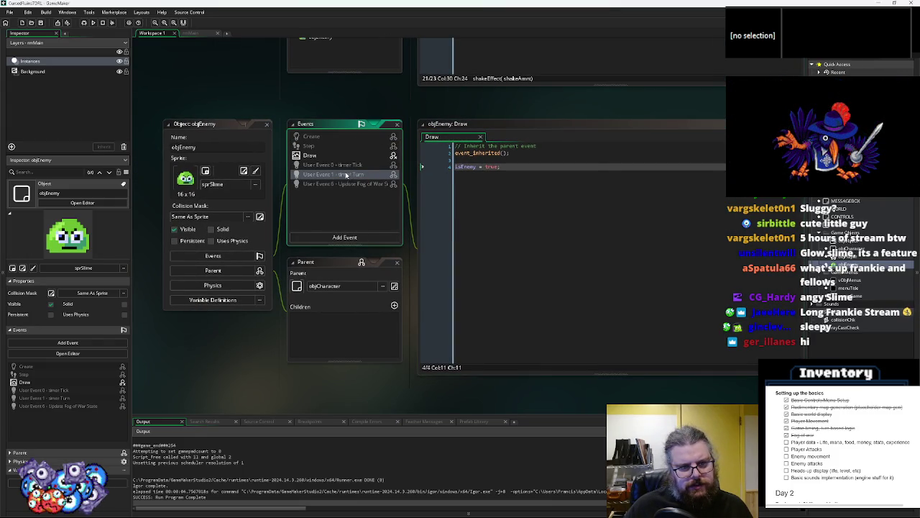
pyautogui.doubleClick(347, 177)
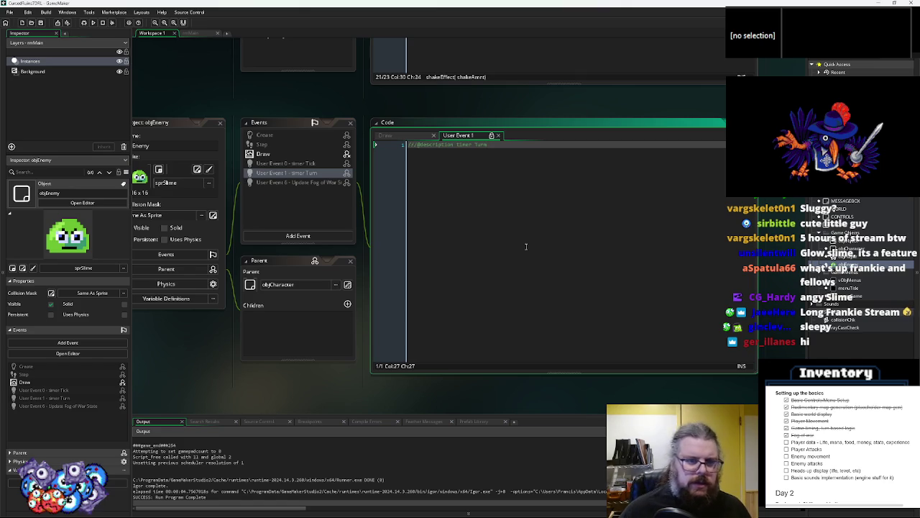
# Add if(life<0) { instance_destroy(); } to objObject's timer Turn event, save, and run the game
pyautogui.doubleClick(851, 250)
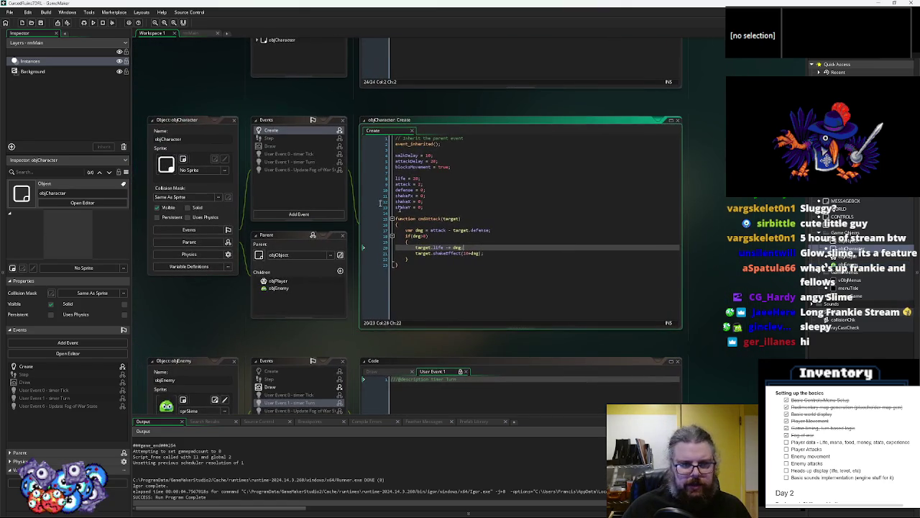
pyautogui.doubleClick(864, 242)
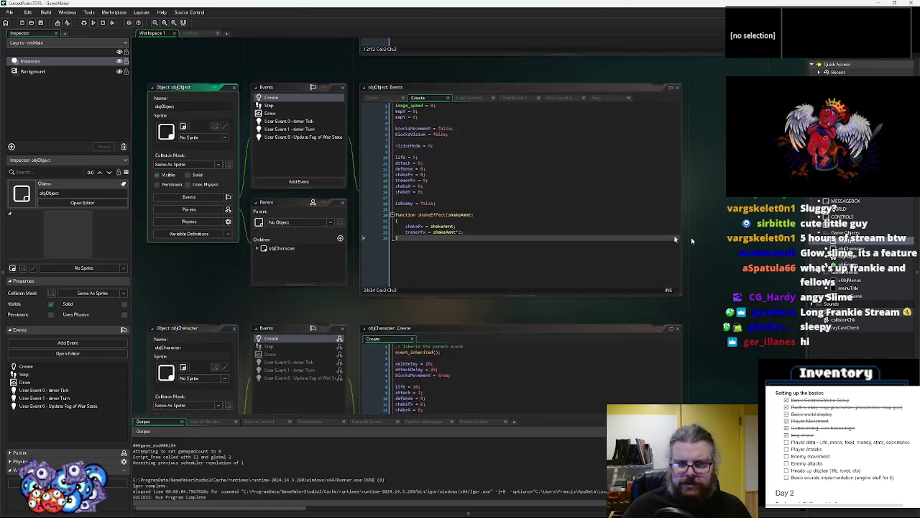
pyautogui.click(302, 161)
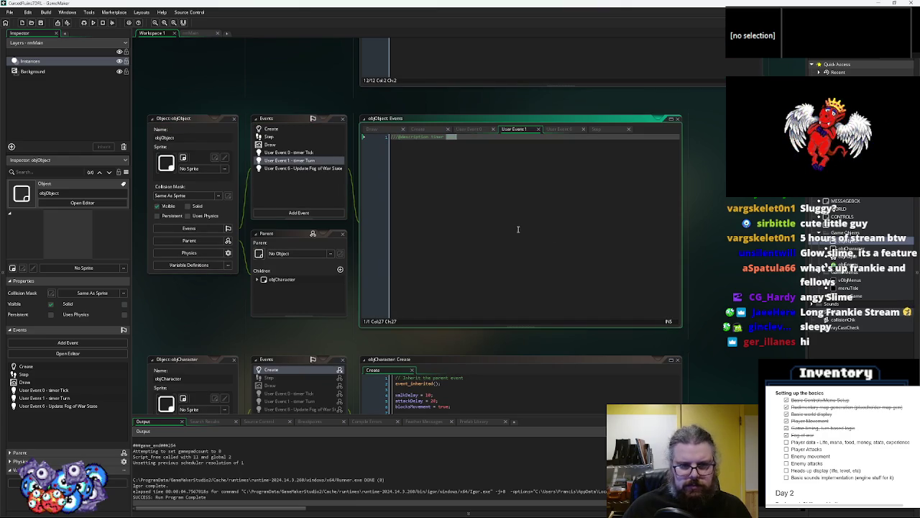
pyautogui.press('Return')
pyautogui.press('Return')
pyautogui.write('i')
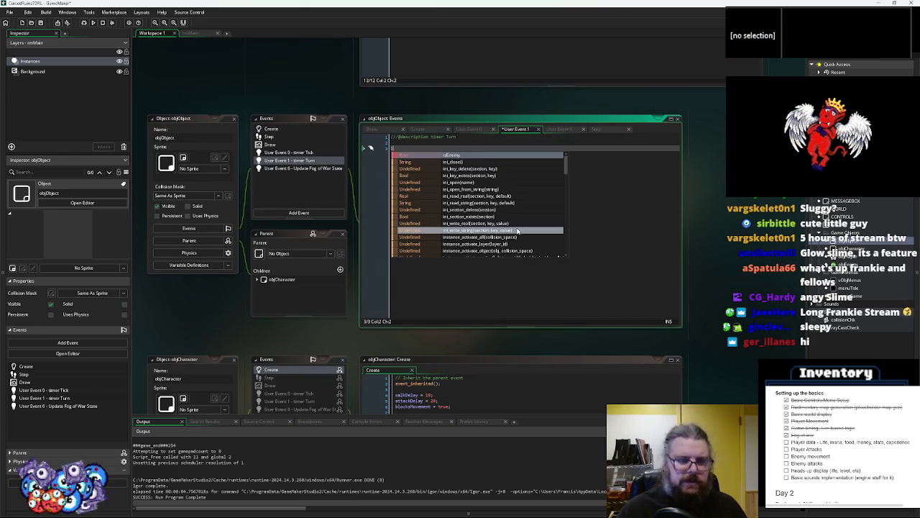
pyautogui.write('f()ife<0')
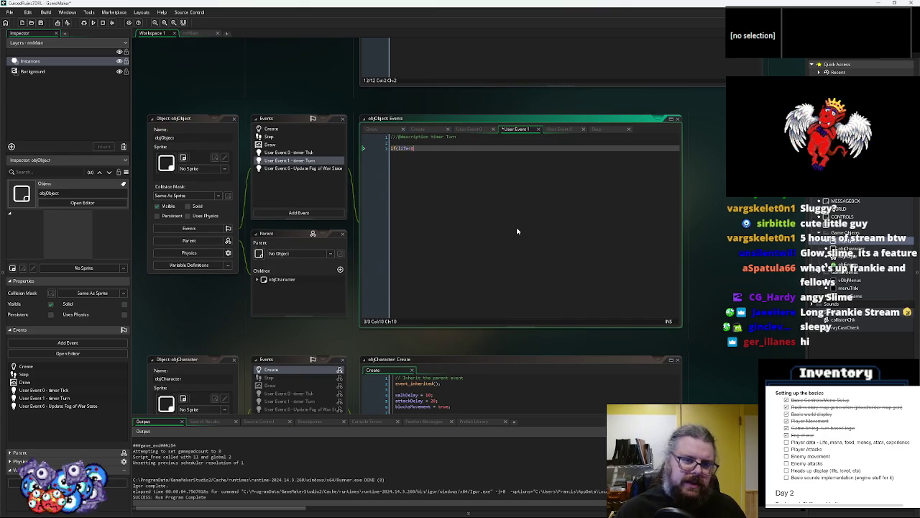
pyautogui.press('Return')
pyautogui.write('{')
pyautogui.press('Return')
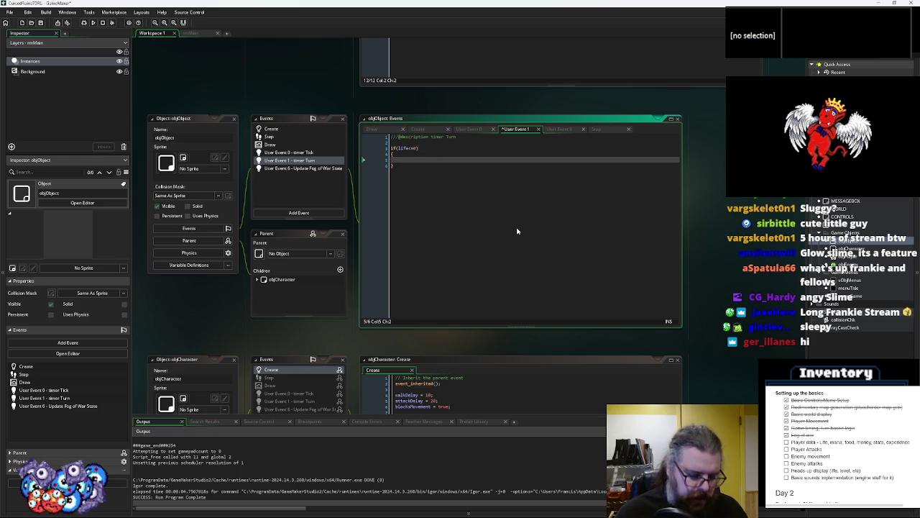
pyautogui.write('ins')
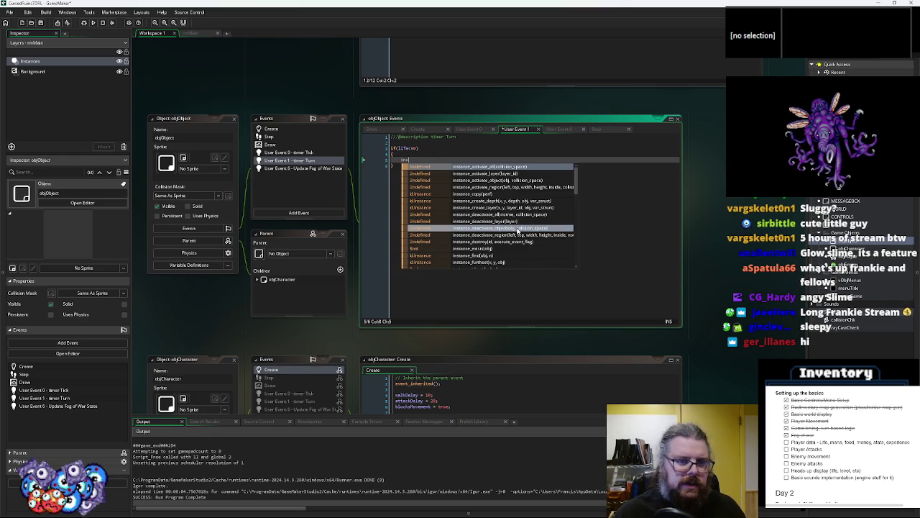
pyautogui.write('tance_destro')
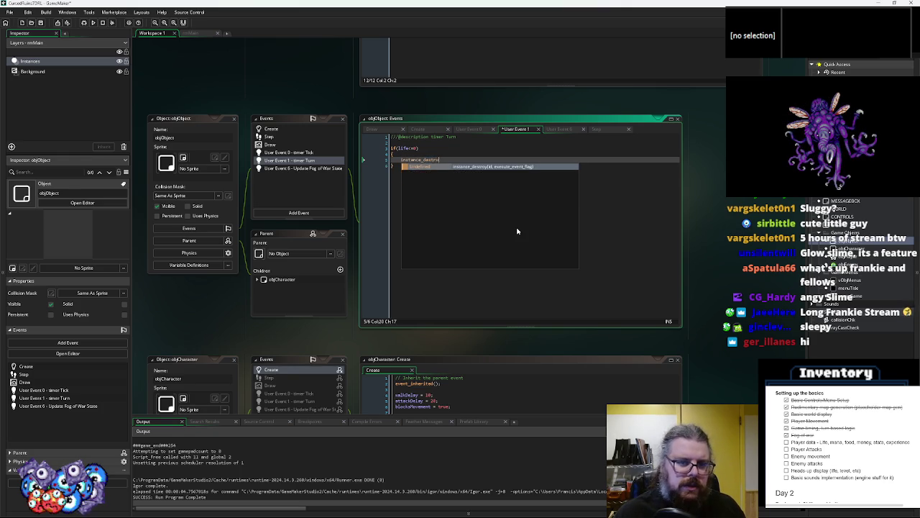
pyautogui.write('y();')
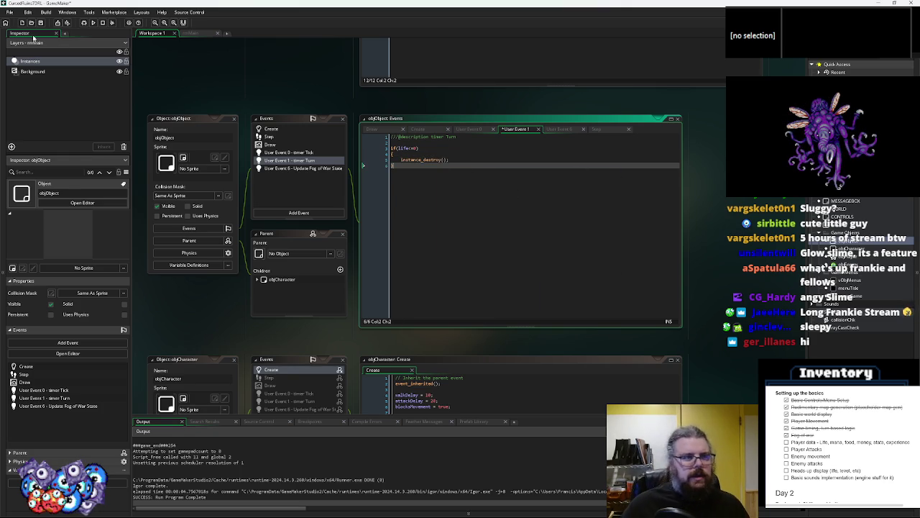
pyautogui.click(40, 23)
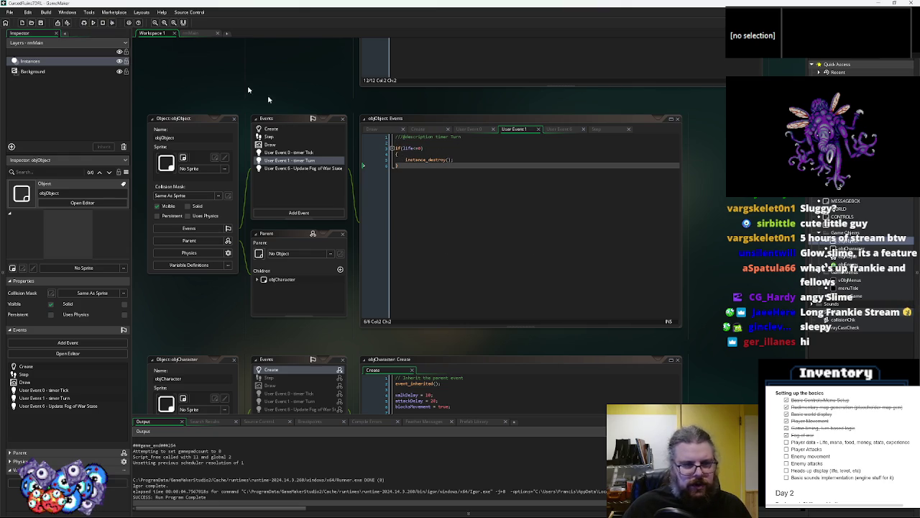
pyautogui.click(86, 23)
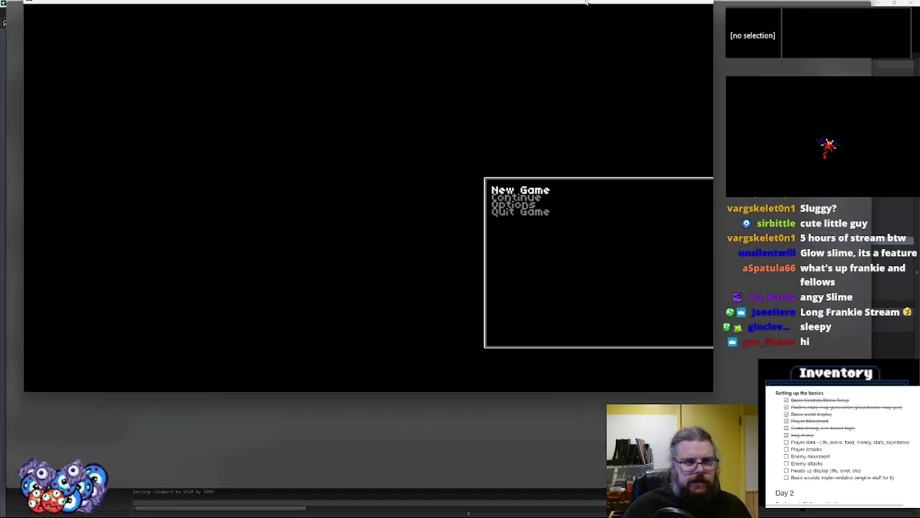
# Start a New Game, walk the player among the slimes, bump one to attack, then quit
pyautogui.press('Return')
pyautogui.press('Down')
pyautogui.press('Down')
pyautogui.press('Down')
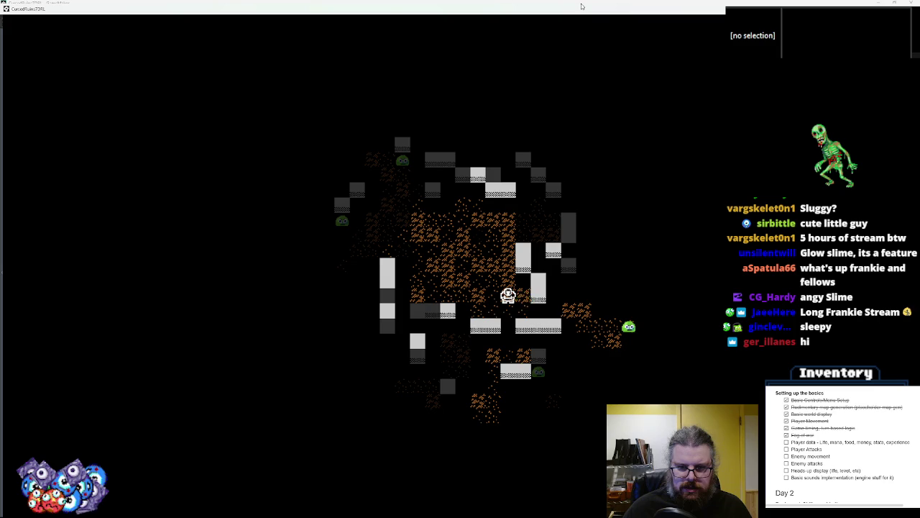
pyautogui.press('Down')
pyautogui.press('Right')
pyautogui.press('Right')
pyautogui.press('Right')
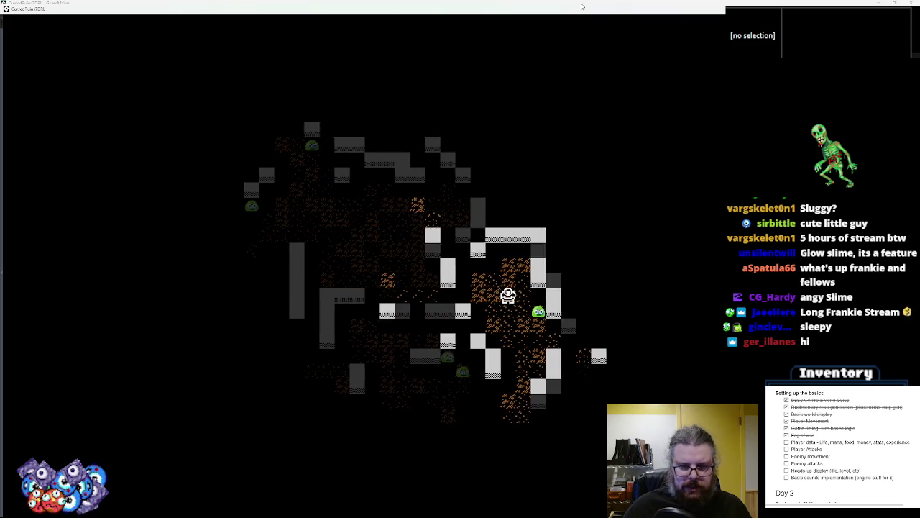
pyautogui.press('Right')
pyautogui.press('Right')
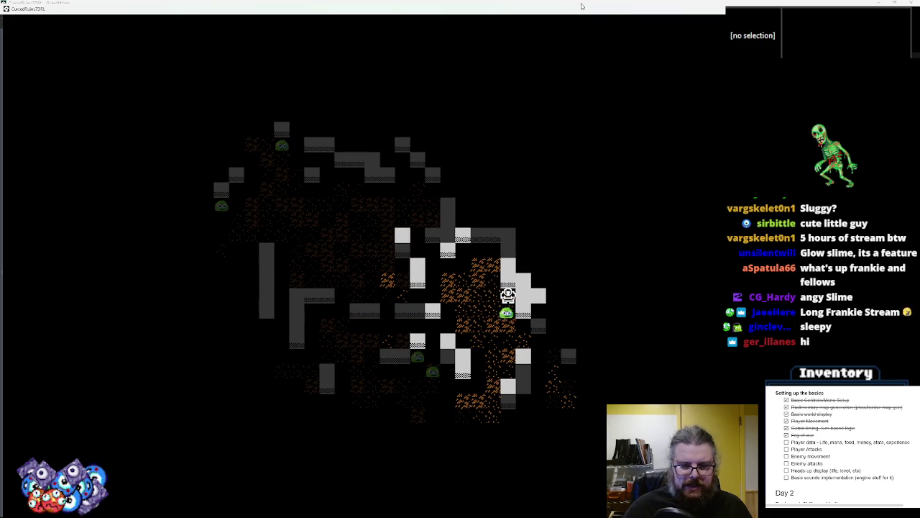
pyautogui.press('Down')
pyautogui.press('Down')
pyautogui.press('Down')
pyautogui.press('Left')
pyautogui.press('Left')
pyautogui.press('Down')
pyautogui.press('Down')
pyautogui.press('Left')
pyautogui.press('Left')
pyautogui.press('Left')
pyautogui.press('Left')
pyautogui.press('Up')
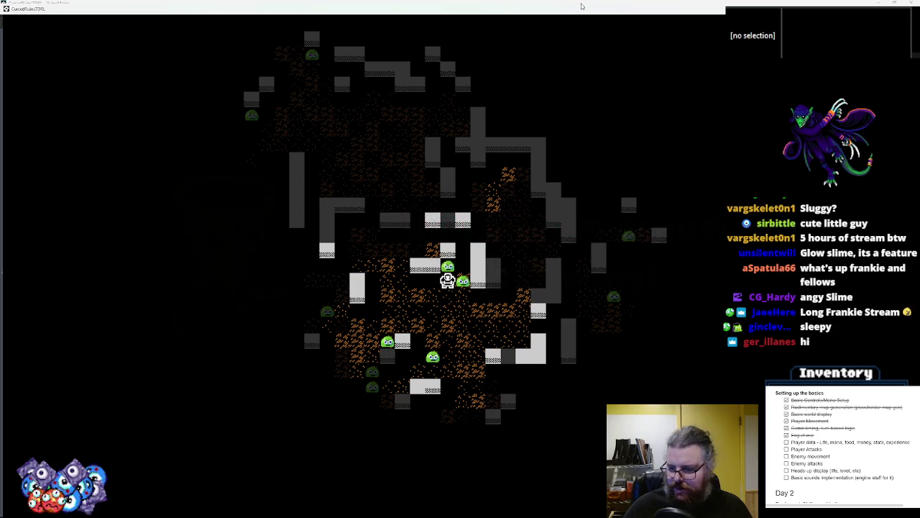
pyautogui.press('Right')
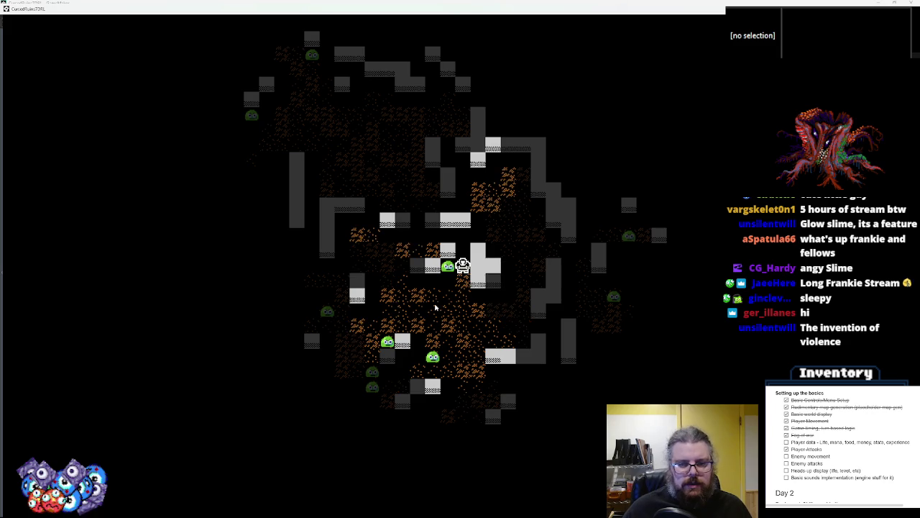
pyautogui.press('Left')
pyautogui.press('Left')
pyautogui.press('Down')
pyautogui.press('Left')
pyautogui.press('Down')
pyautogui.press('Left')
pyautogui.press('Down')
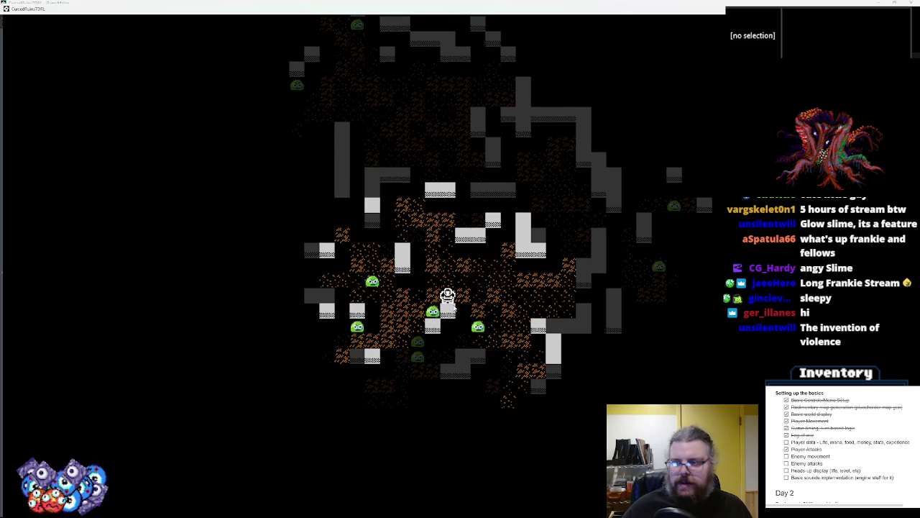
pyautogui.press('Escape')
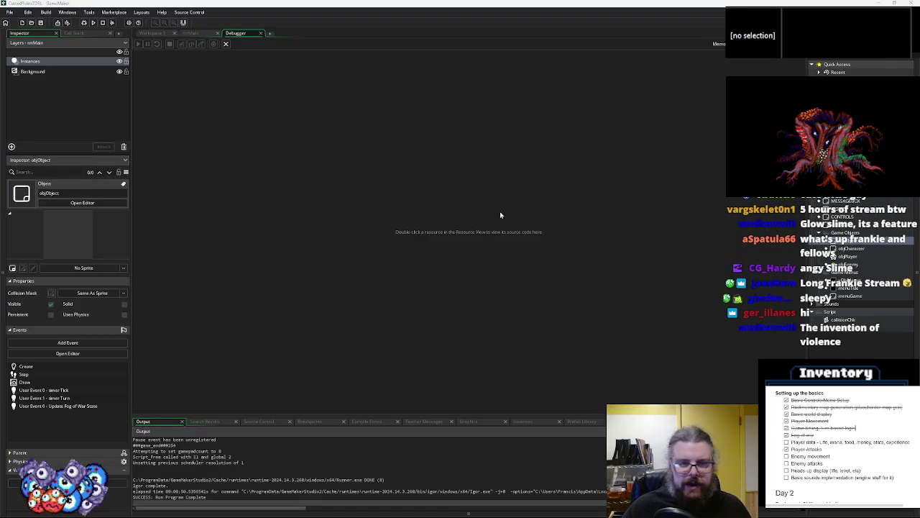
# Close the Debugger and zoom the workspace back onto objEnemy's timer Turn code
pyautogui.click(225, 44)
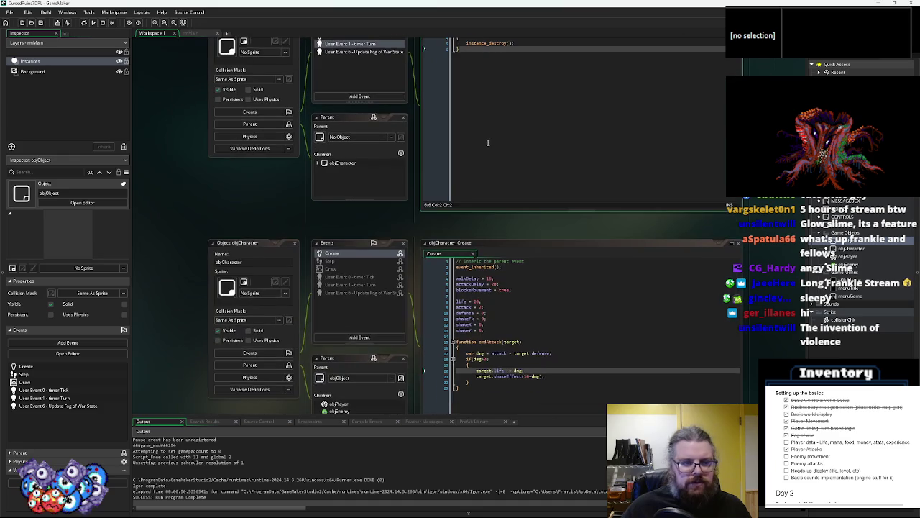
pyautogui.scroll(5, 501, 143)
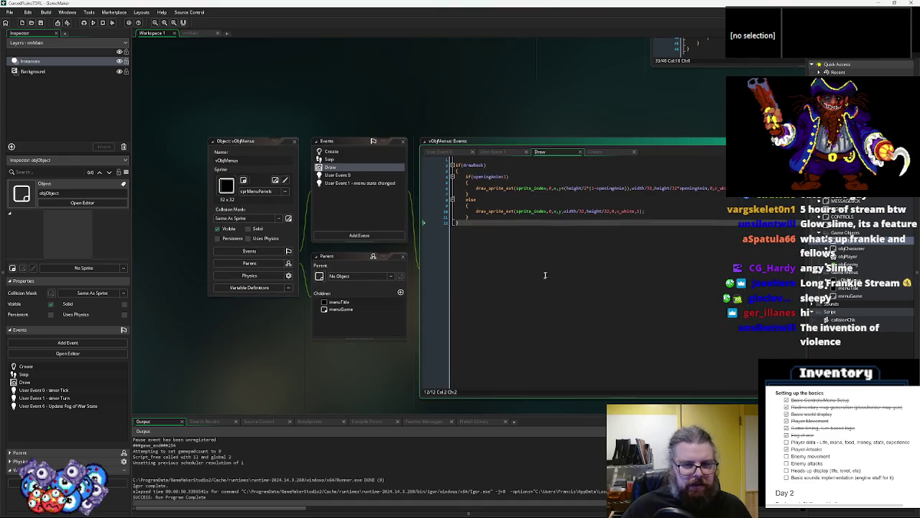
pyautogui.scroll(3, 545, 274)
pyautogui.scroll(5, 457, 331)
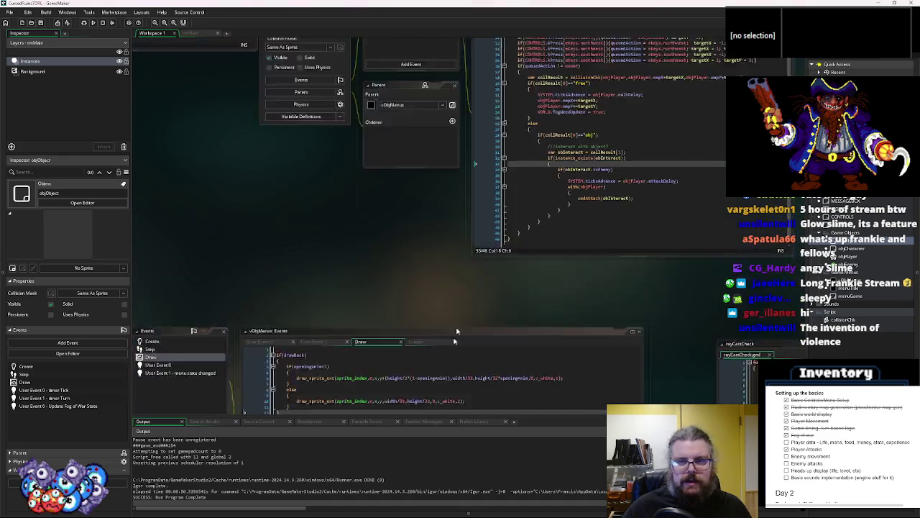
pyautogui.scroll(10, 457, 331)
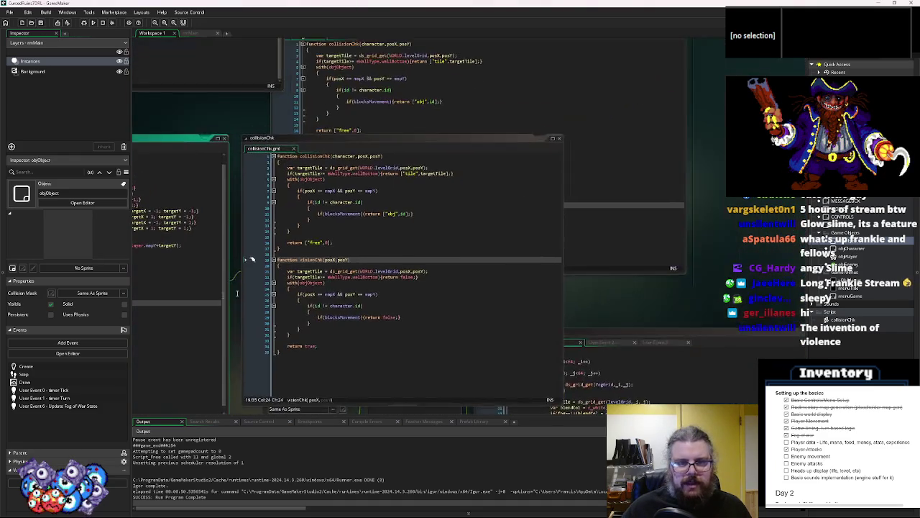
pyautogui.scroll(10, 237, 293)
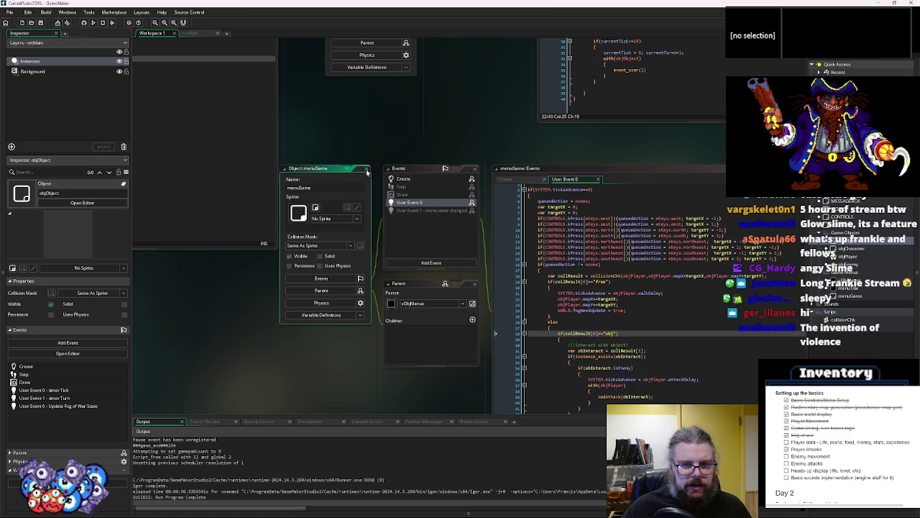
pyautogui.scroll(10, 476, 299)
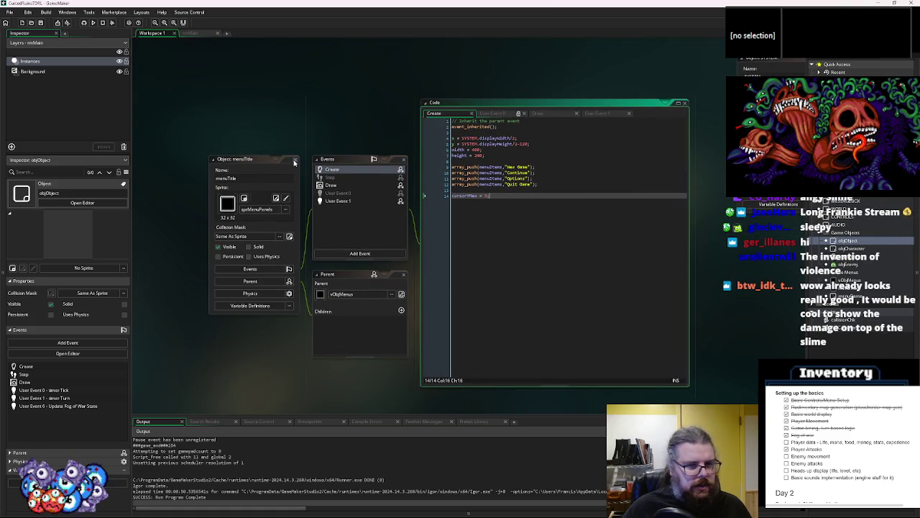
pyautogui.scroll(-10, 153, 308)
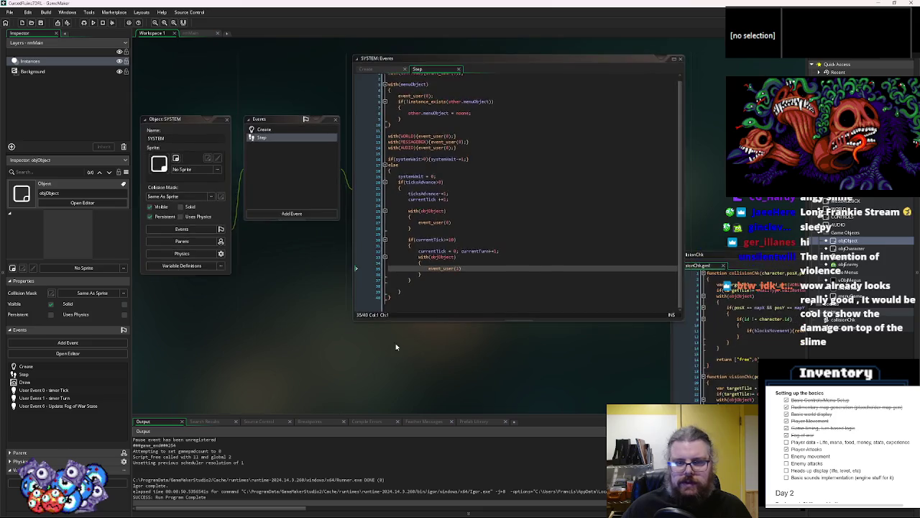
pyautogui.scroll(5, 405, 335)
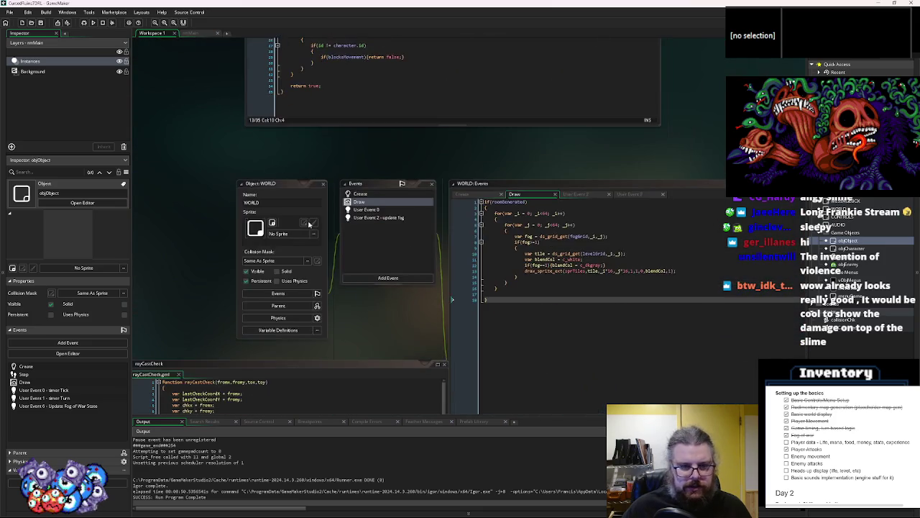
pyautogui.scroll(10, 555, 114)
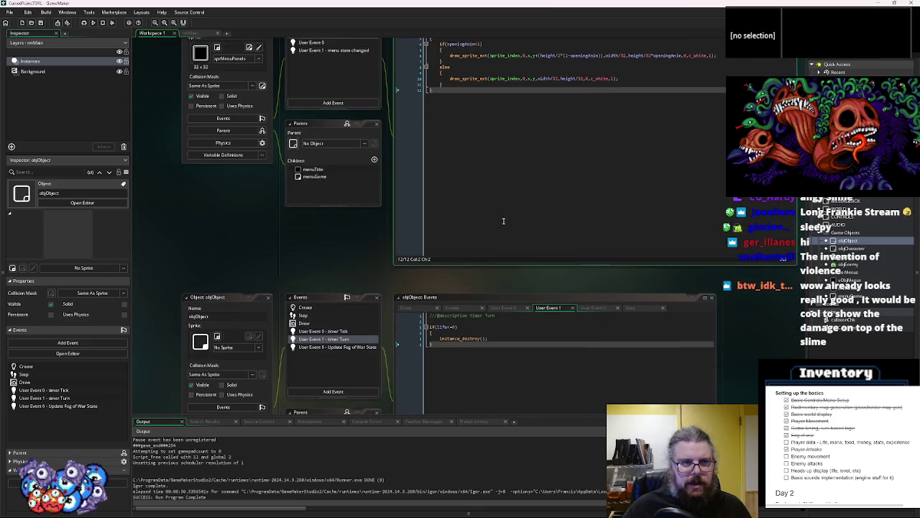
pyautogui.scroll(2, 503, 269)
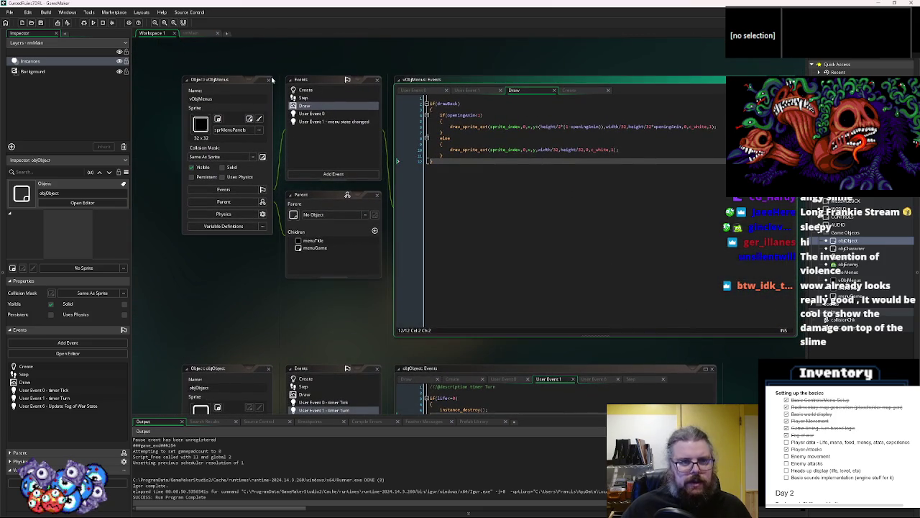
pyautogui.scroll(-5, 272, 81)
pyautogui.scroll(5, 353, 205)
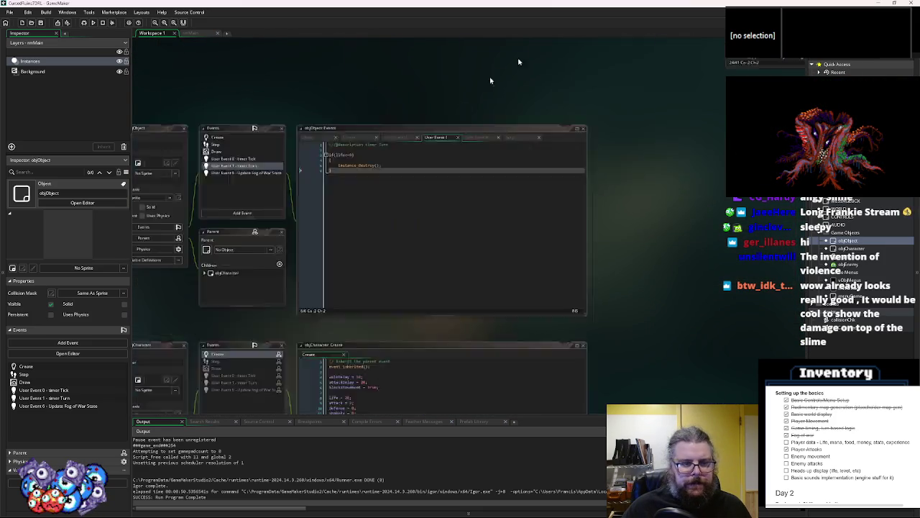
pyautogui.scroll(-2, 491, 80)
pyautogui.scroll(-5, 267, 215)
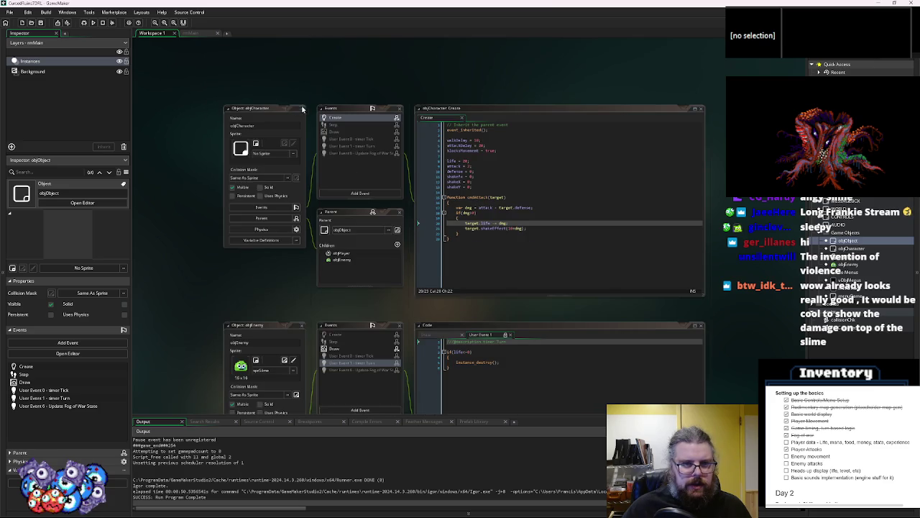
pyautogui.scroll(-5, 303, 113)
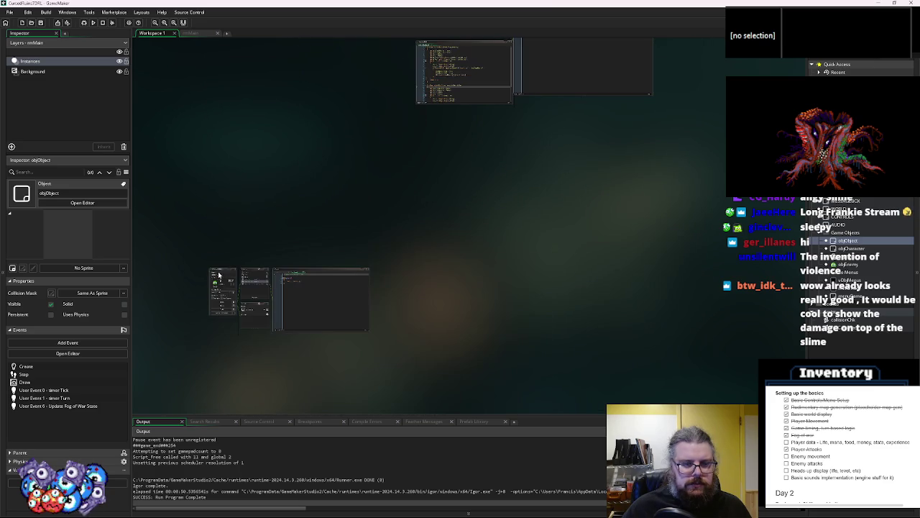
pyautogui.moveTo(220, 271)
pyautogui.mouseDown()
pyautogui.moveTo(381, 130)
pyautogui.moveTo(446, 118)
pyautogui.moveTo(528, 131)
pyautogui.mouseUp()
pyautogui.scroll(5, 528, 131)
pyautogui.click(539, 245)
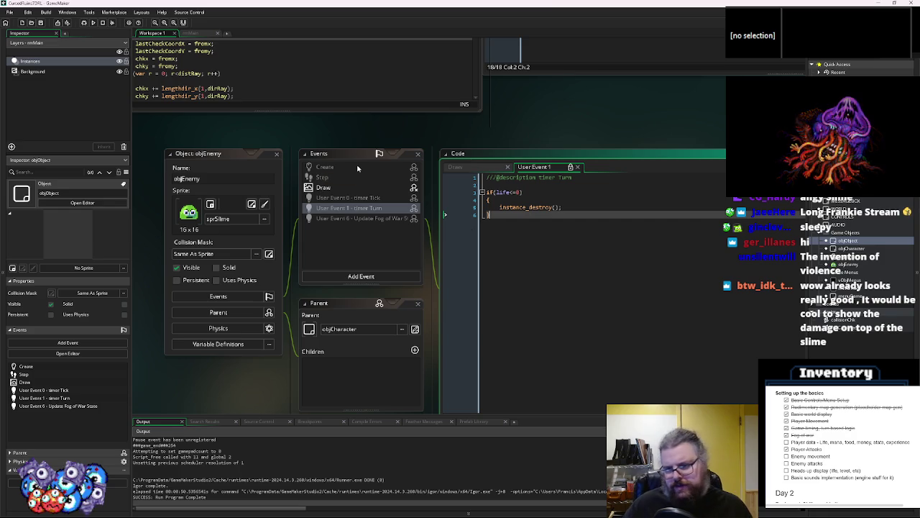
# Narrow the code window, add a behaviorScripts group by collisionChk, and open objCharacter's Create event
pyautogui.click(517, 251)
pyautogui.moveTo(752, 351)
pyautogui.mouseDown()
pyautogui.moveTo(653, 349)
pyautogui.moveTo(676, 343)
pyautogui.mouseUp()
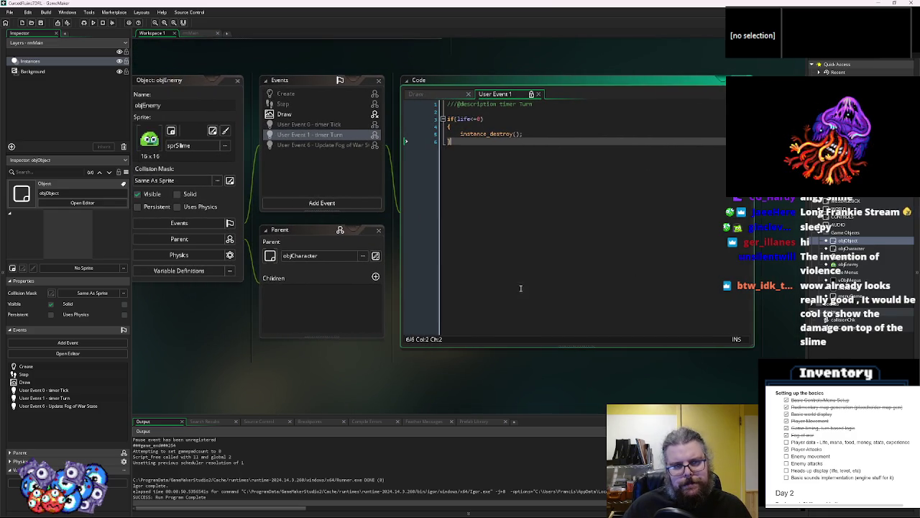
pyautogui.moveTo(520, 288); pyautogui.dragTo(566, 308)
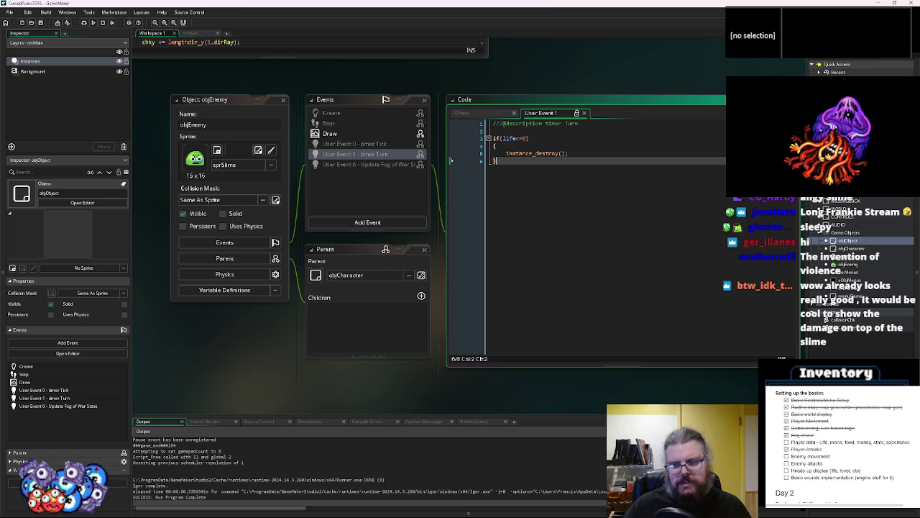
pyautogui.rightClick(840, 321)
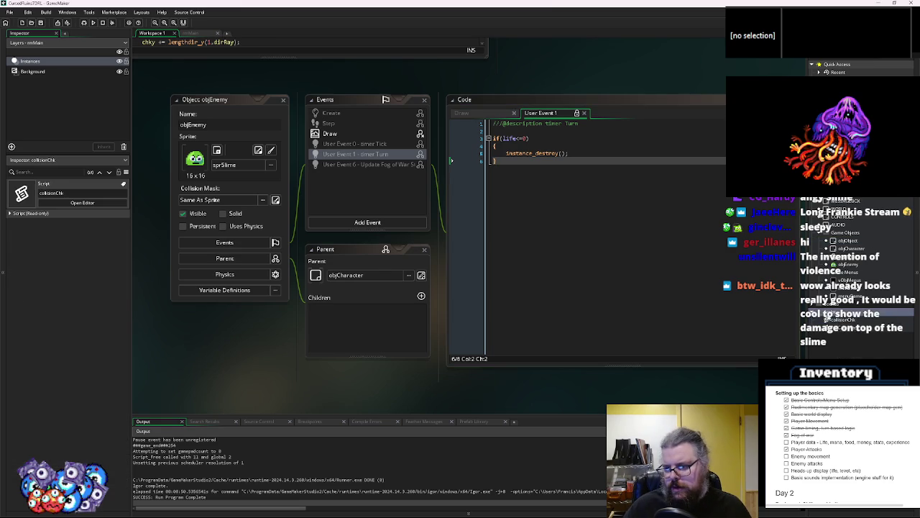
pyautogui.click(859, 317)
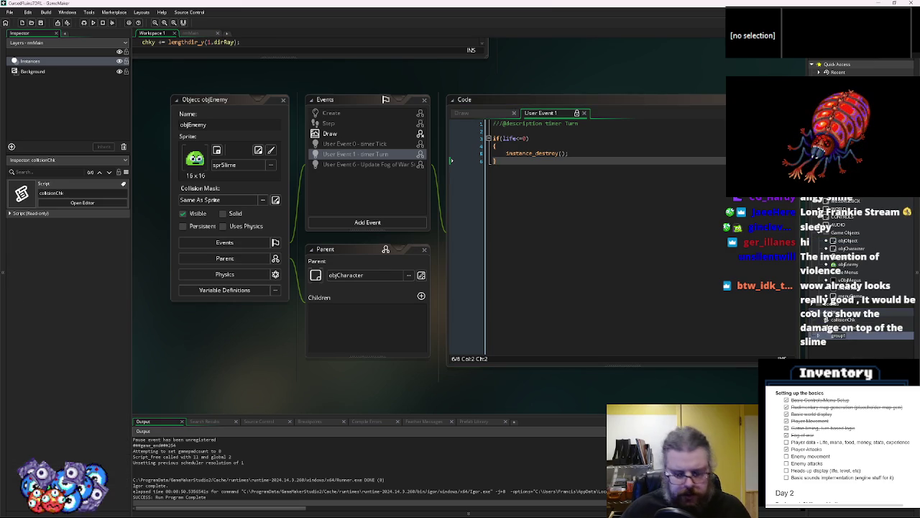
pyautogui.write('behaviorScripts')
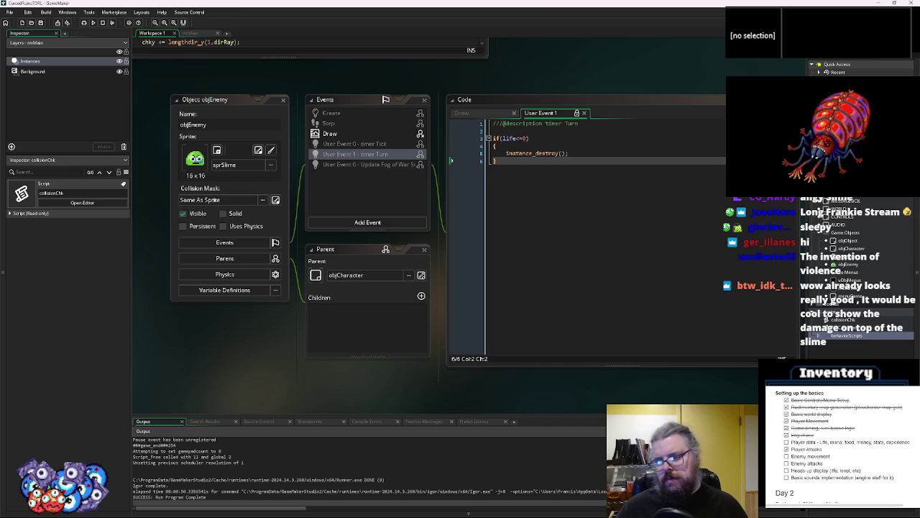
pyautogui.press('Return')
pyautogui.click(349, 113)
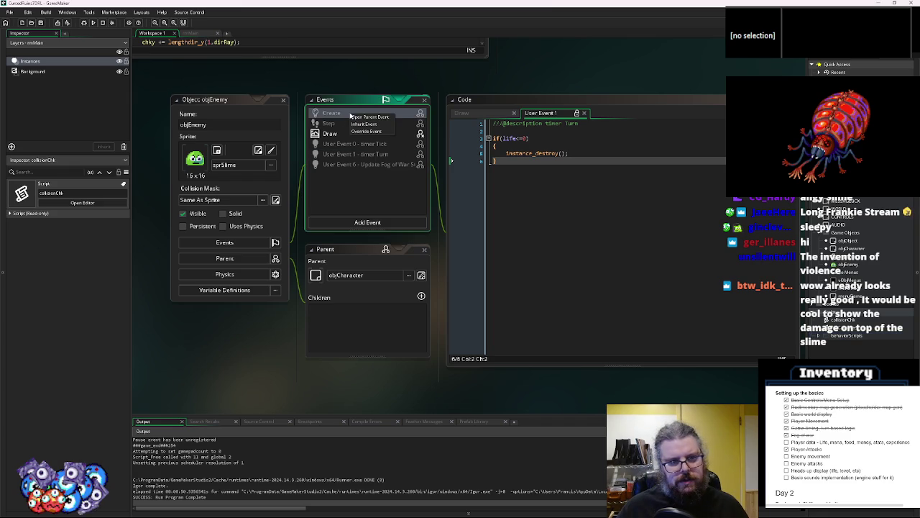
pyautogui.doubleClick(863, 249)
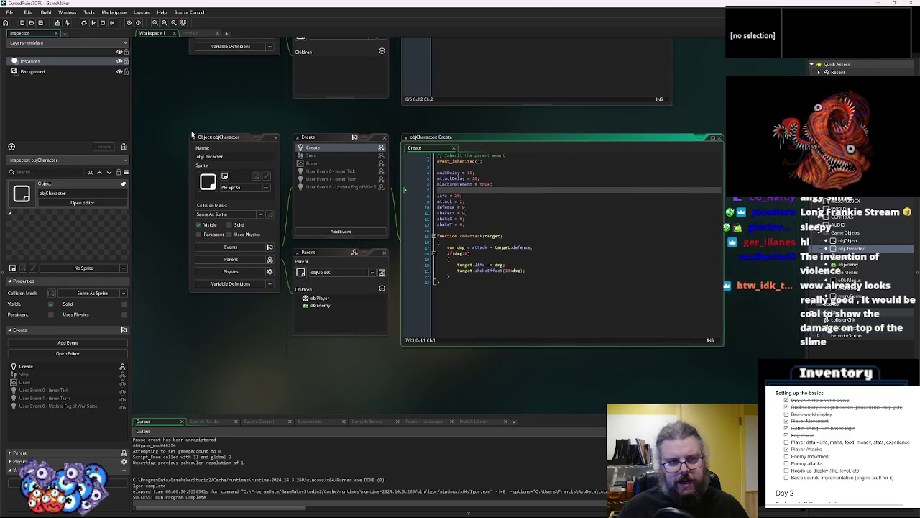
# Add a characterState variable line above the attack function in the Create code
pyautogui.click(511, 317)
pyautogui.click(472, 224)
pyautogui.press('Return')
pyautogui.press('Return')
pyautogui.press('Up')
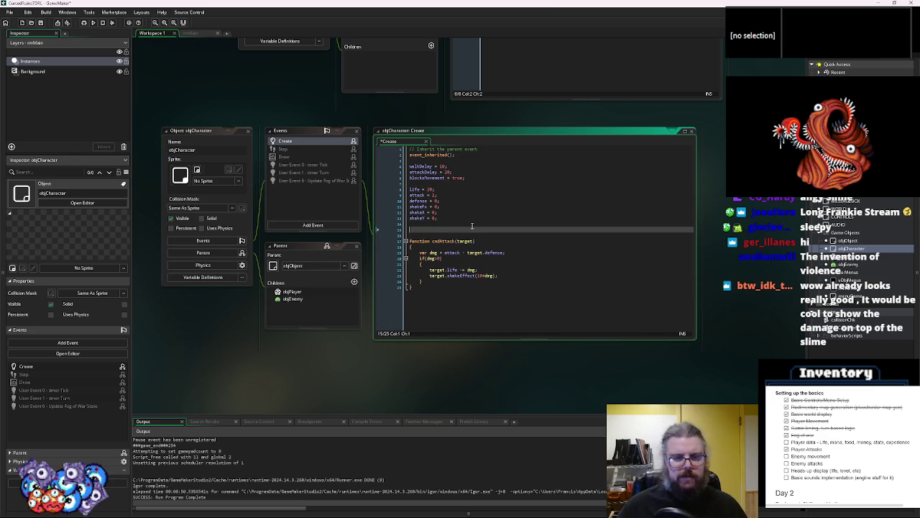
pyautogui.write('characterState')
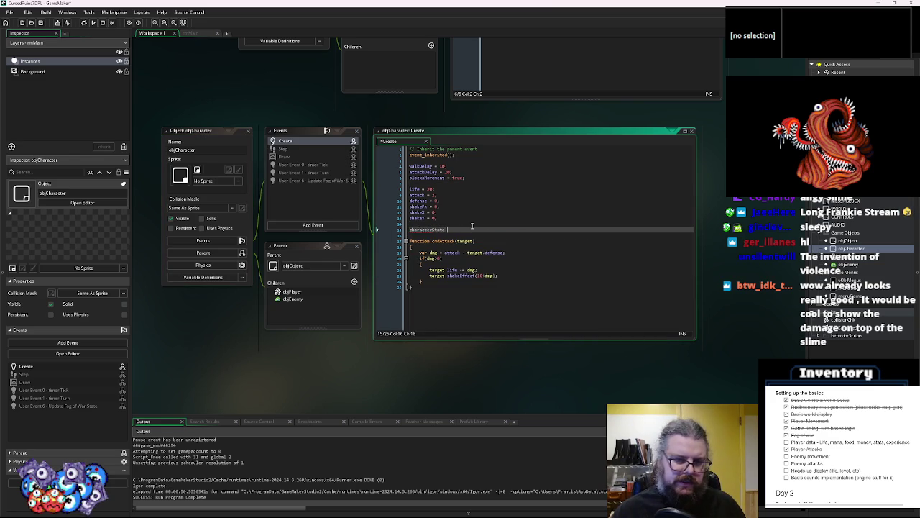
pyautogui.press('Up')
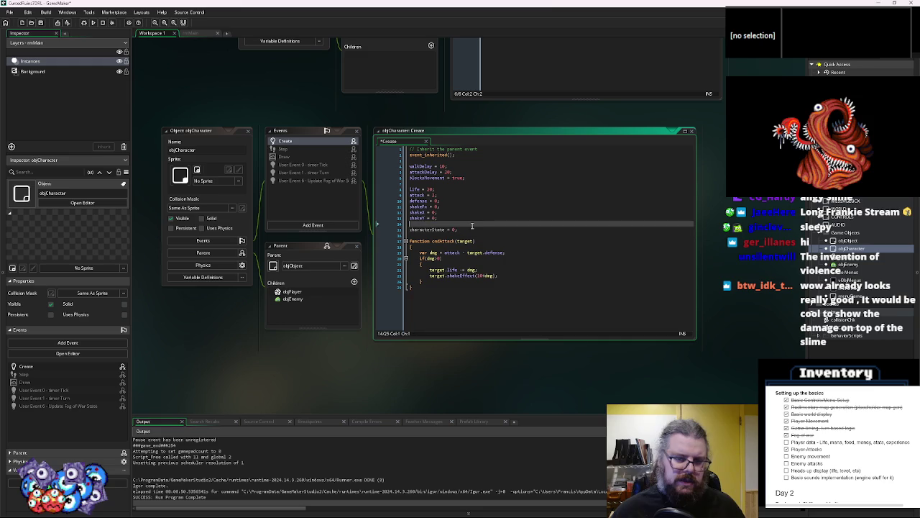
pyautogui.press('Return')
pyautogui.press('Return')
pyautogui.press('Up')
# Begin the charStates enum declaration with a sleeping entry
pyautogui.write('e')
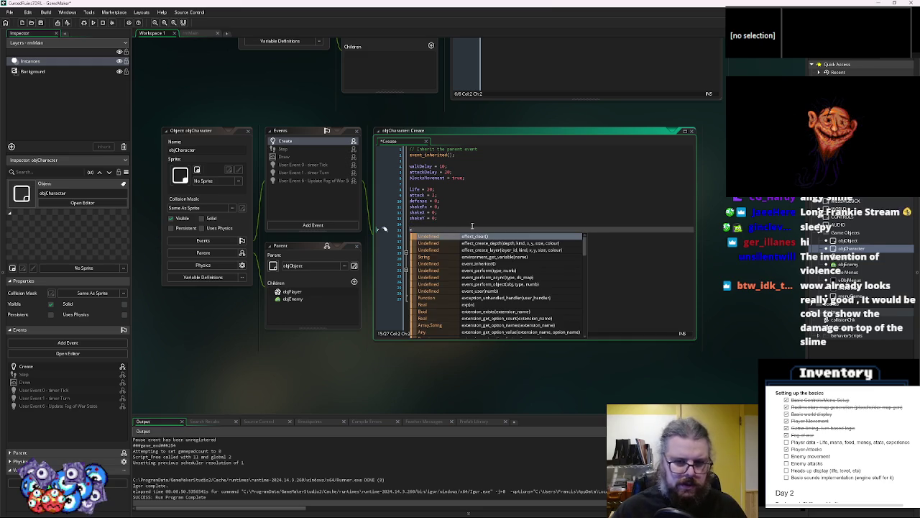
pyautogui.write('num')
pyautogui.write('m ')
pyautogui.write('rStates')
pyautogui.press('Return')
pyautogui.write('{')
pyautogui.press('Return')
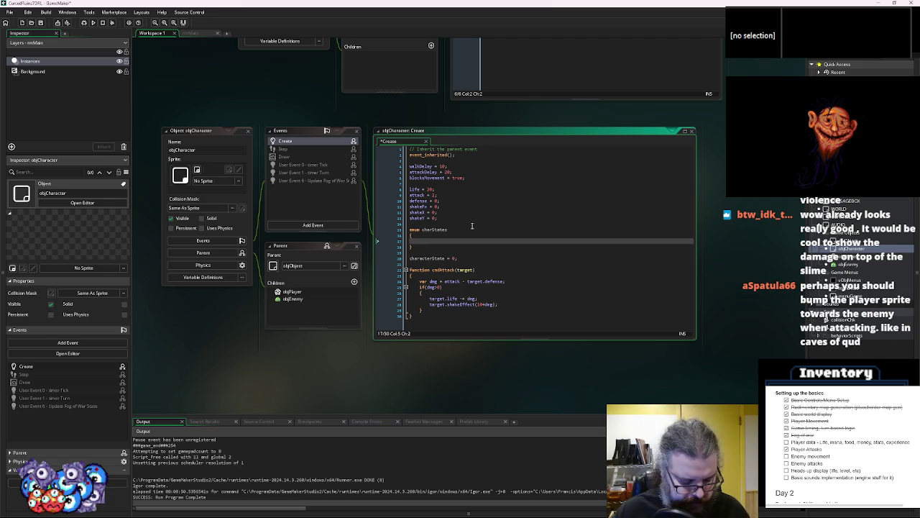
pyautogui.write('sleeping,')
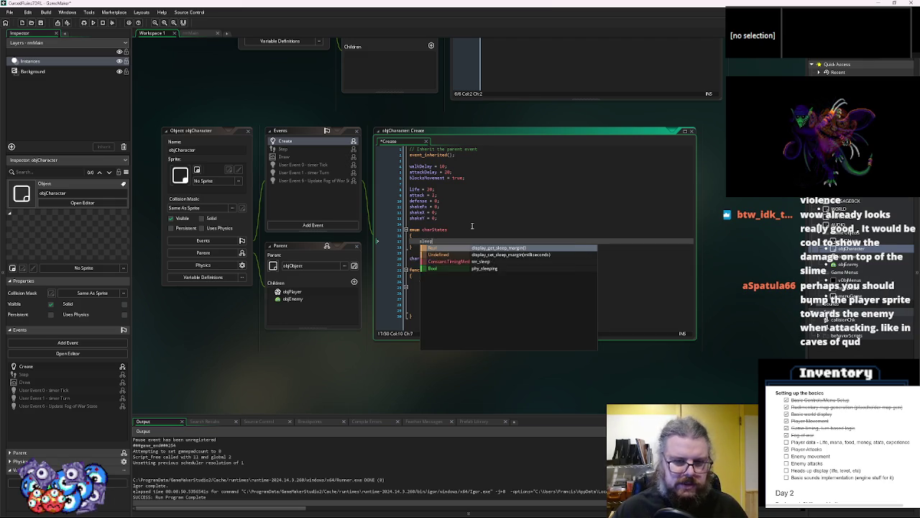
pyautogui.press('Return')
pyautogui.write('alert,')
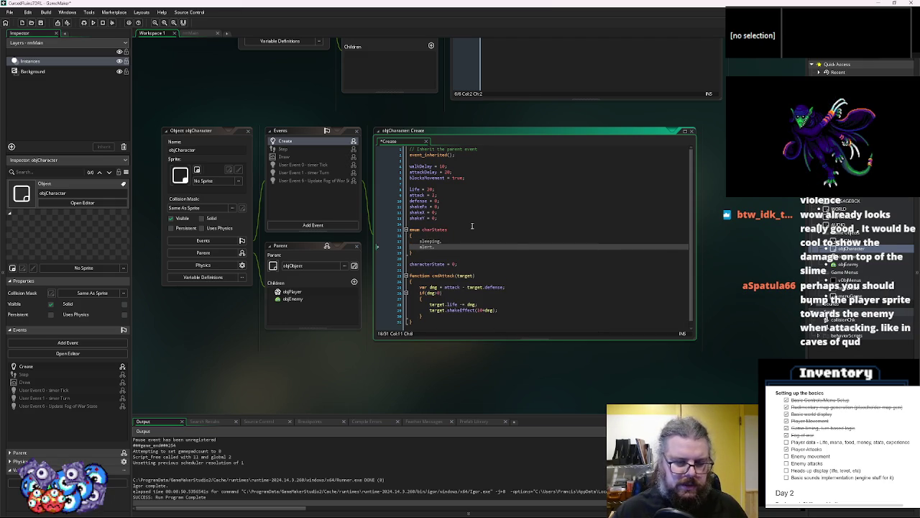
# Add normal above sleeping and tidy the enum to list normal, sleeping, alerted
pyautogui.press('Up')
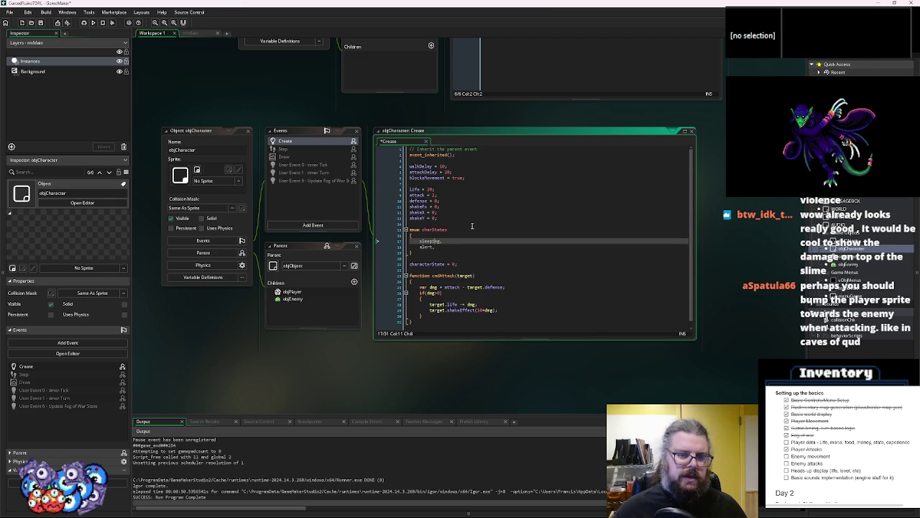
pyautogui.press('Return')
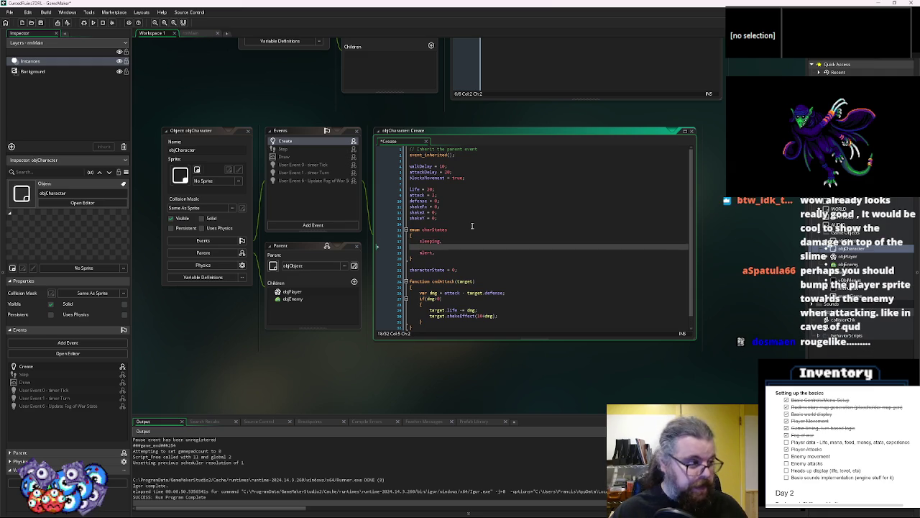
pyautogui.press('Up')
pyautogui.press('Return')
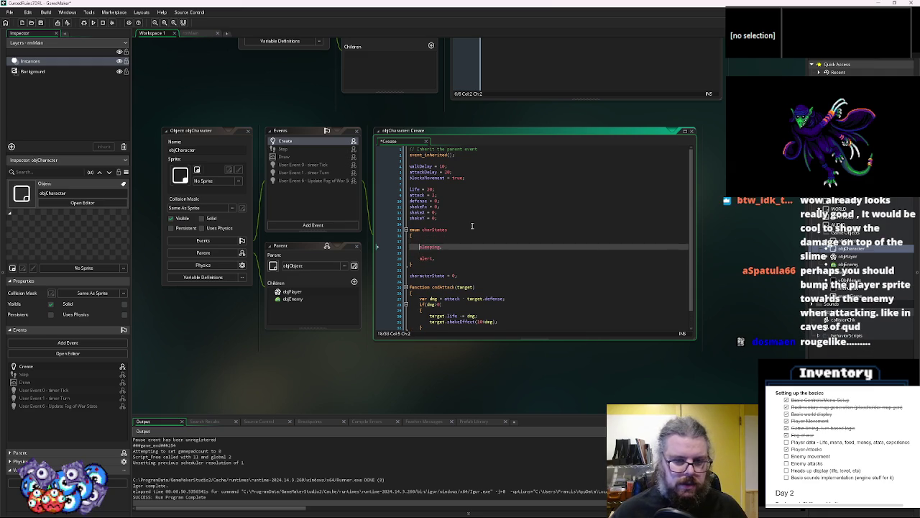
pyautogui.press('Up')
pyautogui.write('normal,')
pyautogui.press('Down')
pyautogui.press('Down')
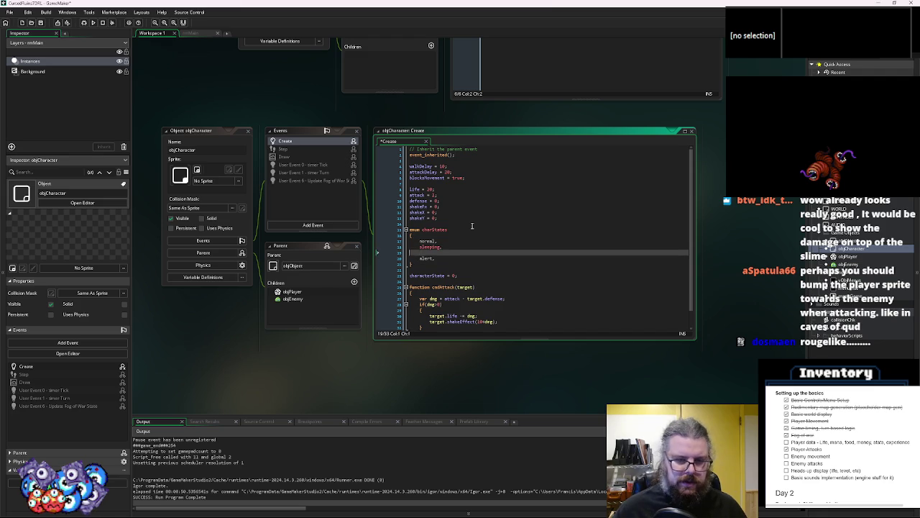
pyautogui.press('Delete')
pyautogui.press('End')
pyautogui.write(',')
pyautogui.press('Down')
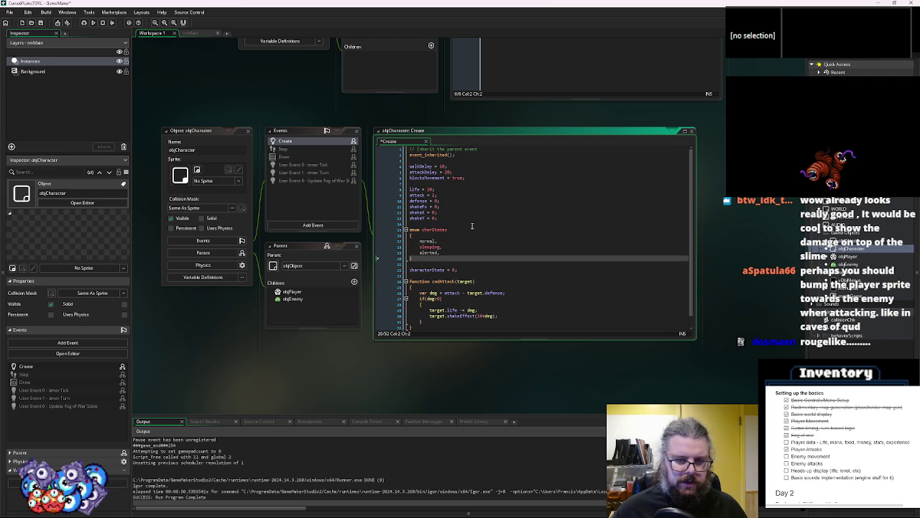
pyautogui.press('Up')
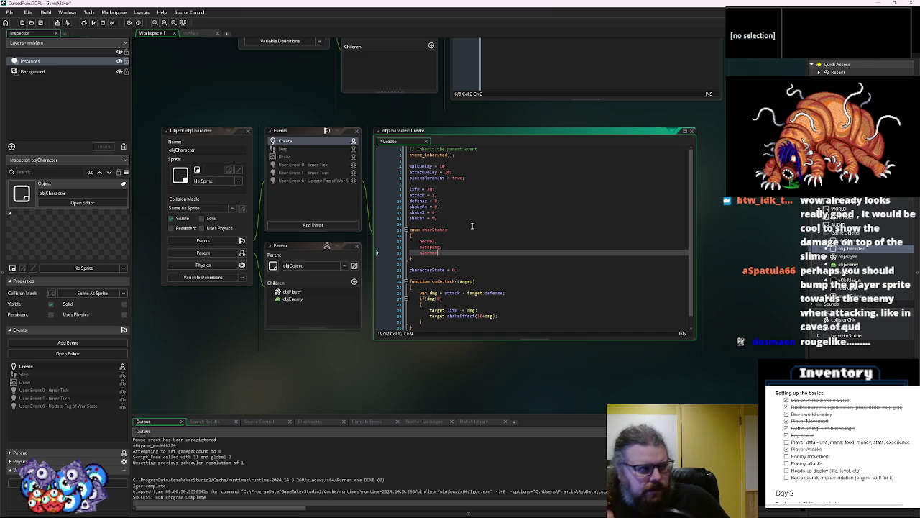
# Add blank lines below the enum and begin a behaviorScripts[] line
pyautogui.press('Down')
pyautogui.press('Return')
pyautogui.press('Return')
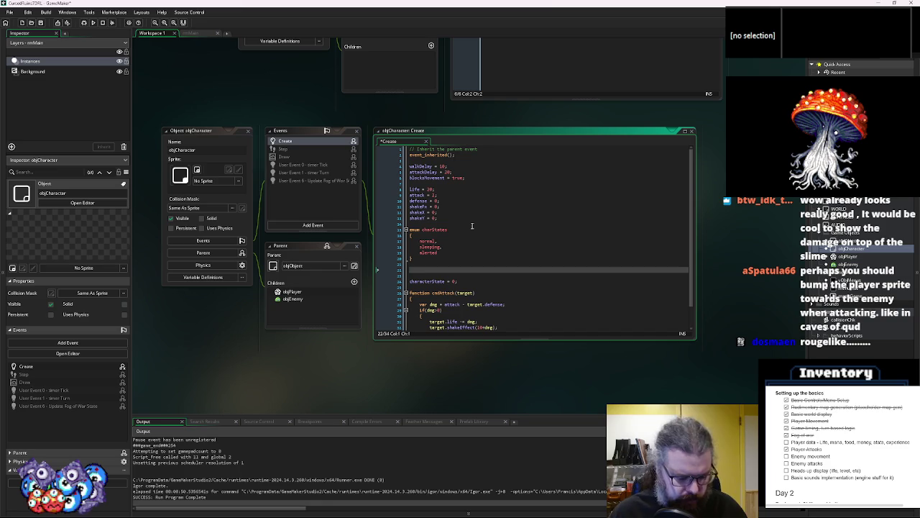
pyautogui.write('b')
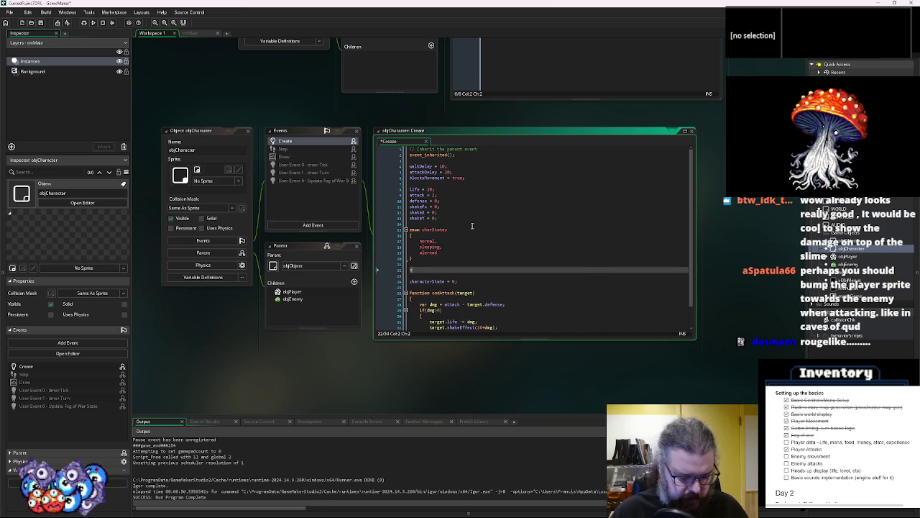
pyautogui.write('umiorScri')
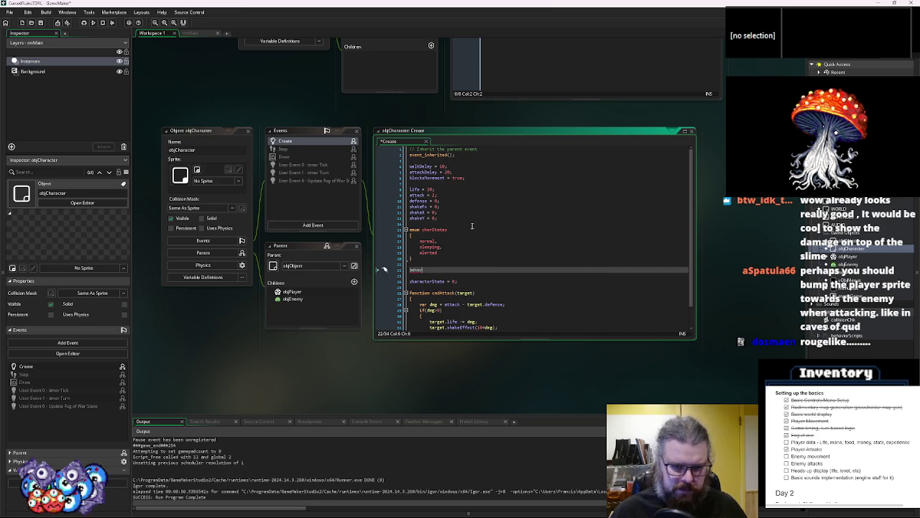
pyautogui.write('pts[]')
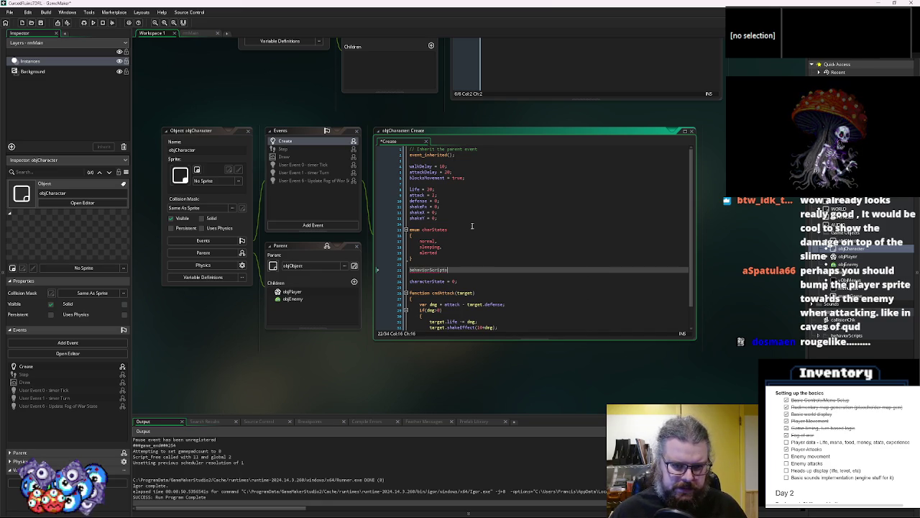
# Complete the index as behaviorScripts[charStates.normal]
pyautogui.press('Left')
pyautogui.write('charStates')
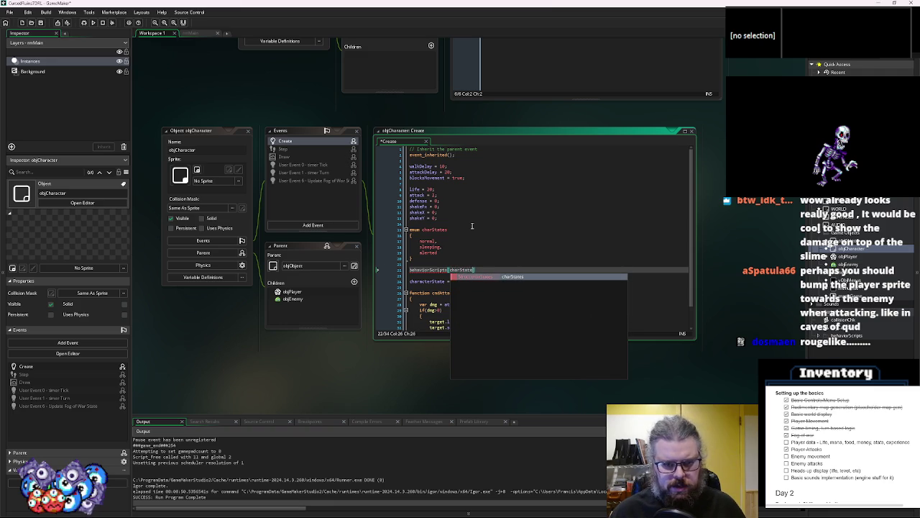
pyautogui.write('.normal')
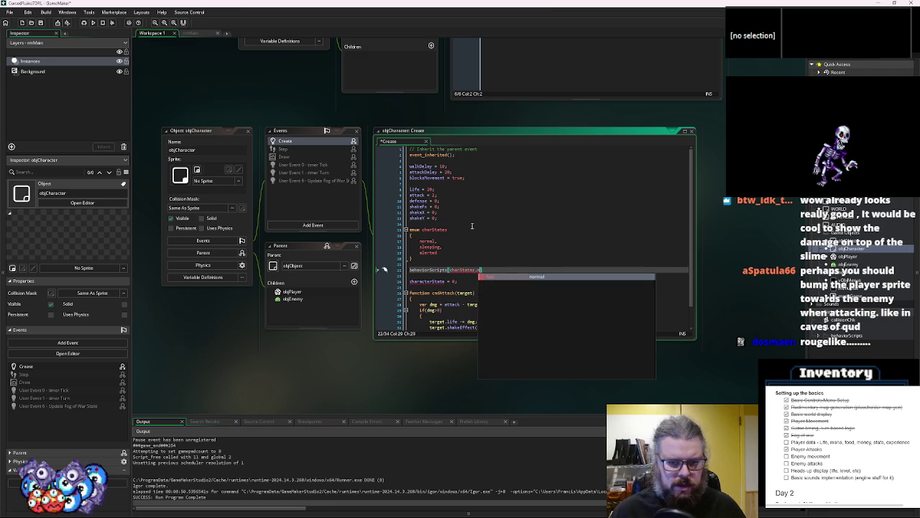
pyautogui.press('End')
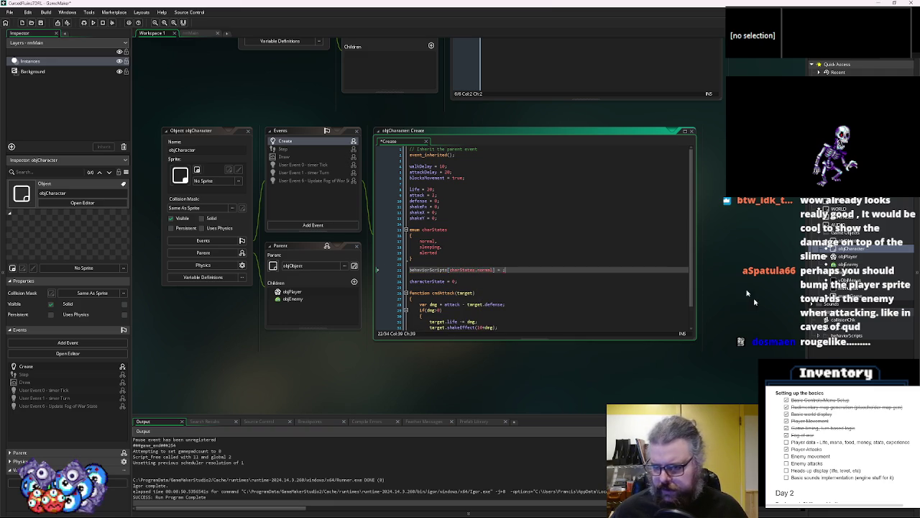
# Create a new script asset from the Asset Browser's Create menu
pyautogui.click(851, 354)
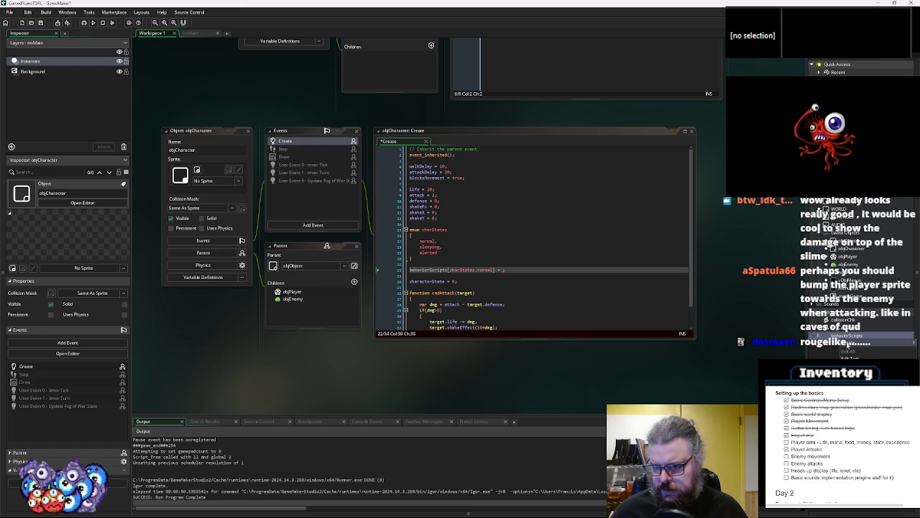
pyautogui.moveTo(835, 357)
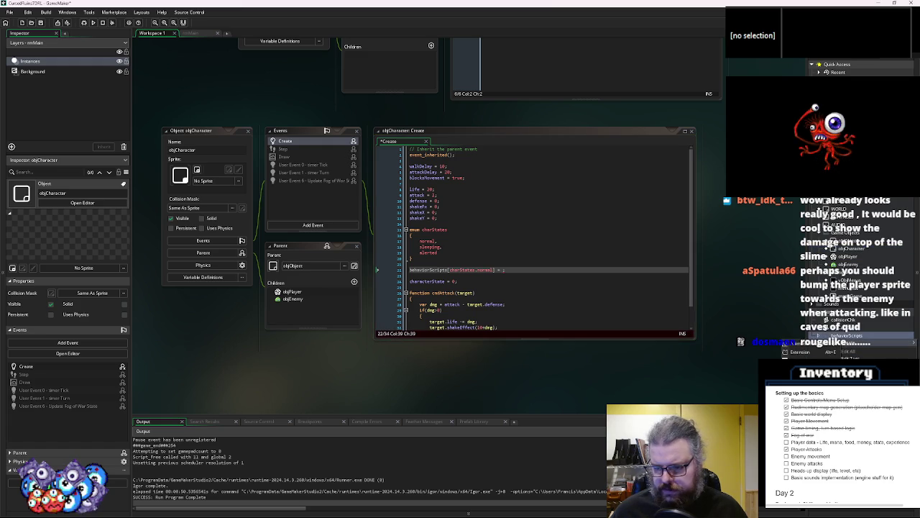
pyautogui.hotkey('alt', 'c')
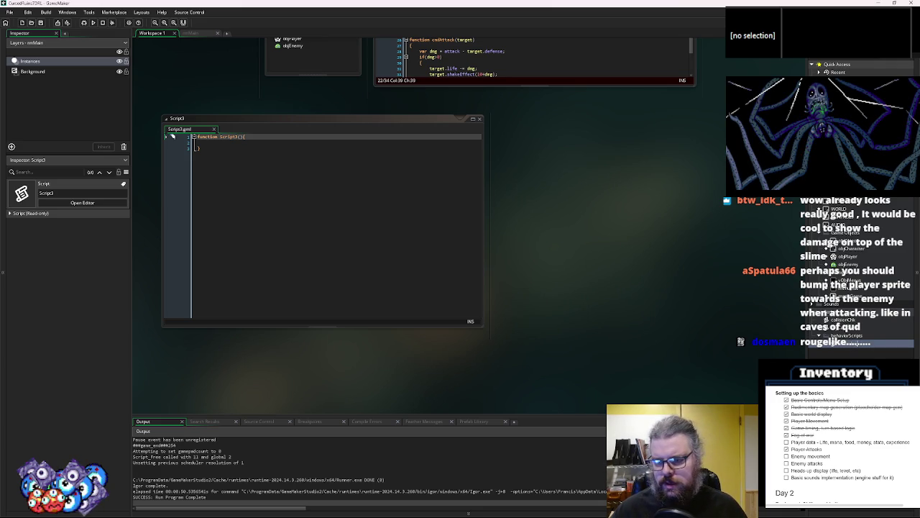
# Name the script behavior_passive and place its editor beside the narrowed objCharacter Create window
pyautogui.press('Return')
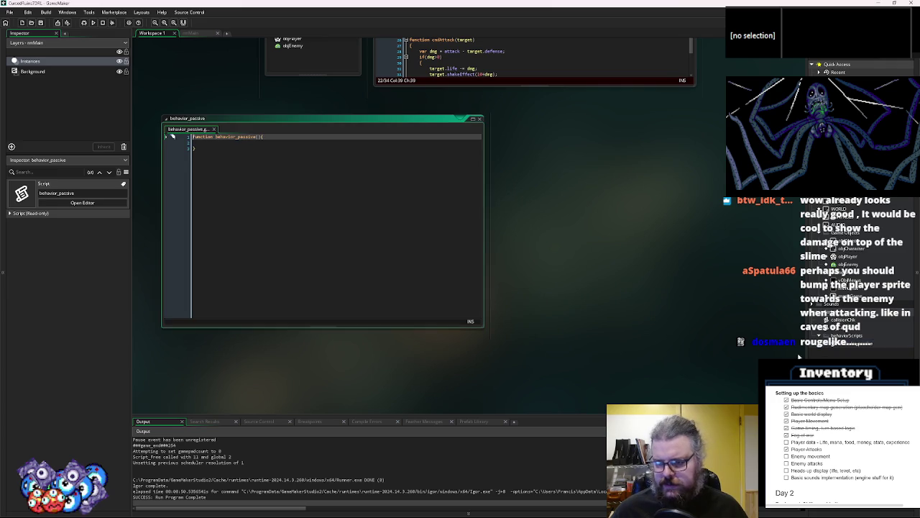
pyautogui.scroll(5, 545, 266)
pyautogui.scroll(-3, 447, 276)
pyautogui.scroll(2, 304, 253)
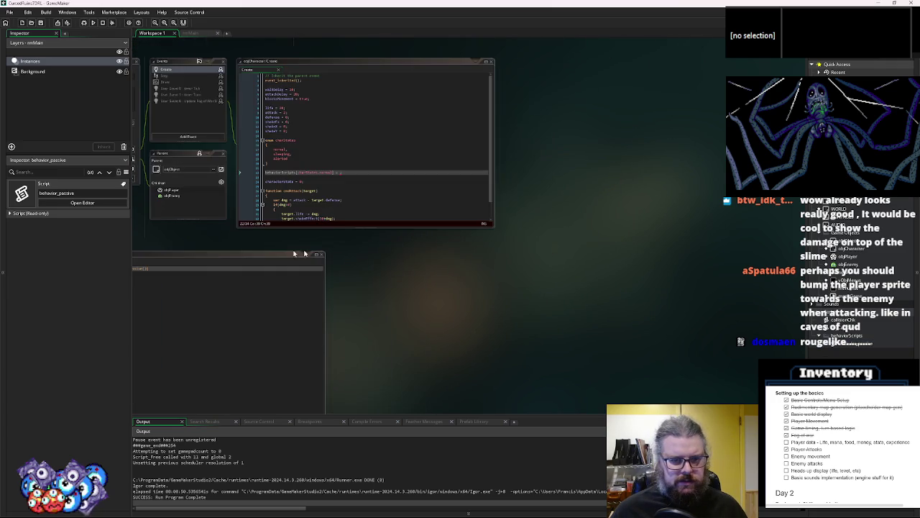
pyautogui.moveTo(214, 256)
pyautogui.mouseDown()
pyautogui.moveTo(542, 154)
pyautogui.moveTo(596, 92)
pyautogui.mouseUp()
pyautogui.scroll(2, 349, 309)
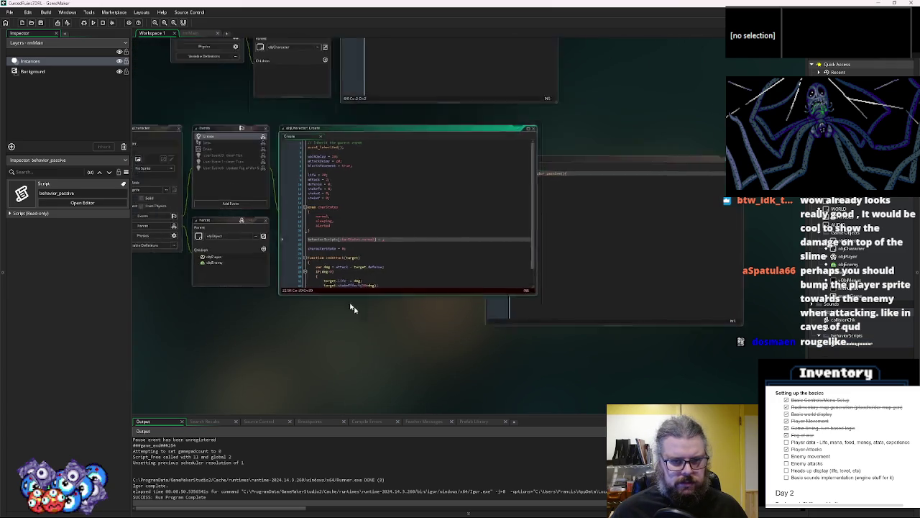
pyautogui.hscroll(2, 452, 319)
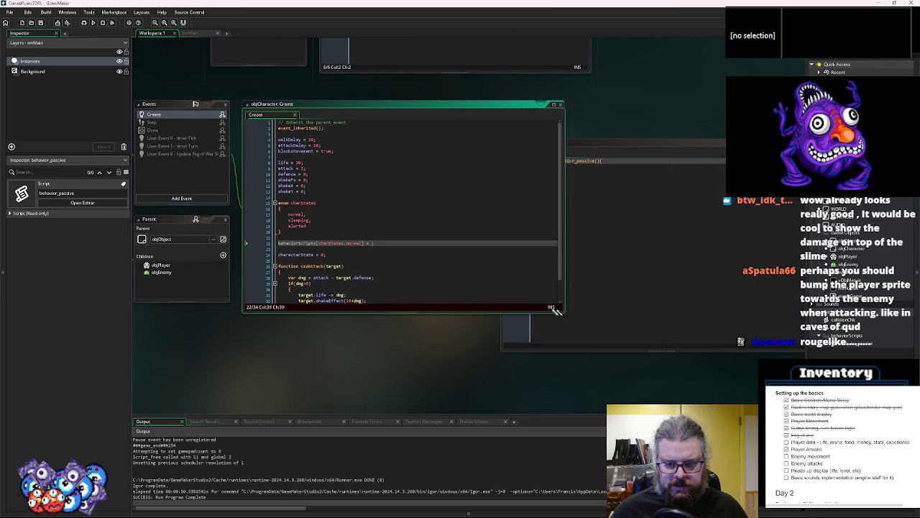
pyautogui.moveTo(562, 313); pyautogui.dragTo(472, 307)
pyautogui.scroll(2, 355, 356)
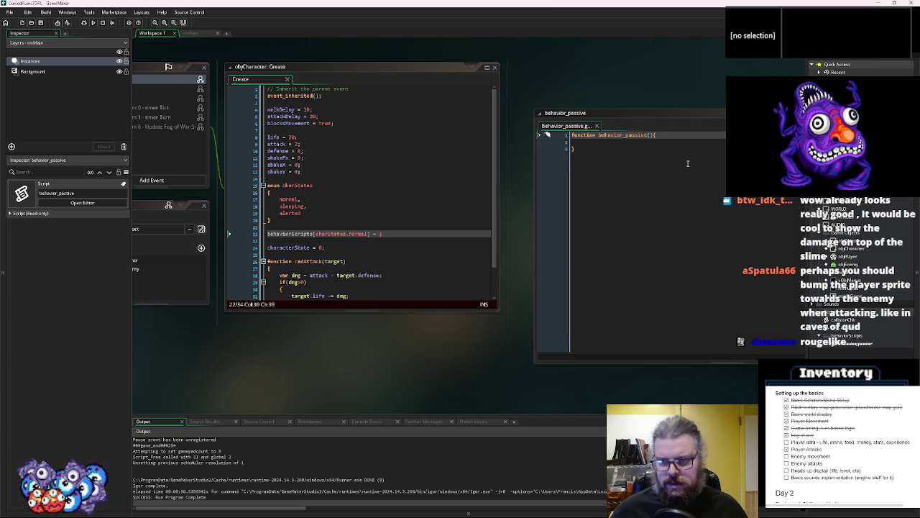
# Put behavior_passive's opening brace on its own line and assign behavior_passive to charStates.normal
pyautogui.click(665, 140)
pyautogui.click(655, 134)
pyautogui.press('Return')
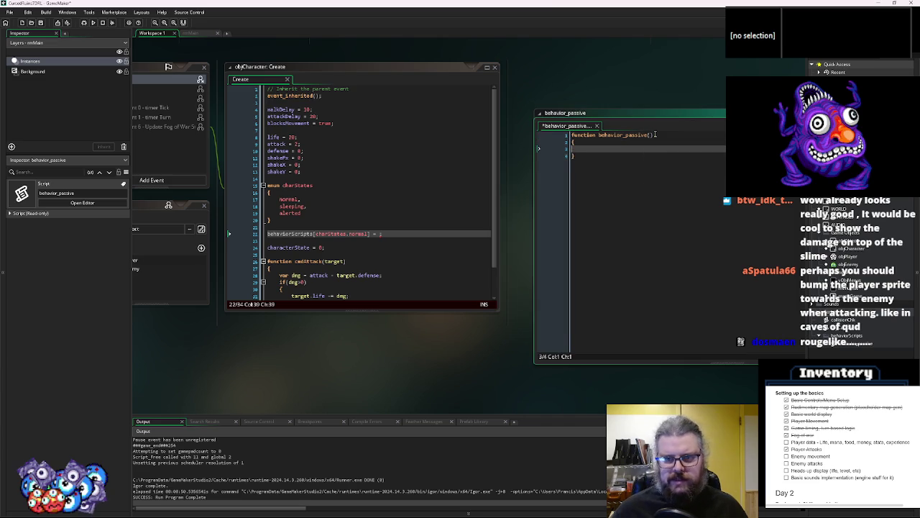
pyautogui.click(379, 233)
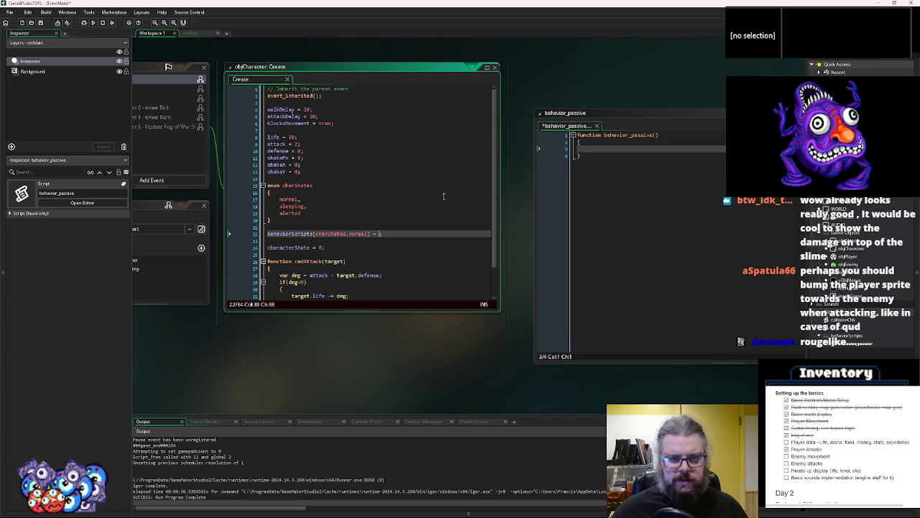
pyautogui.write('behavior')
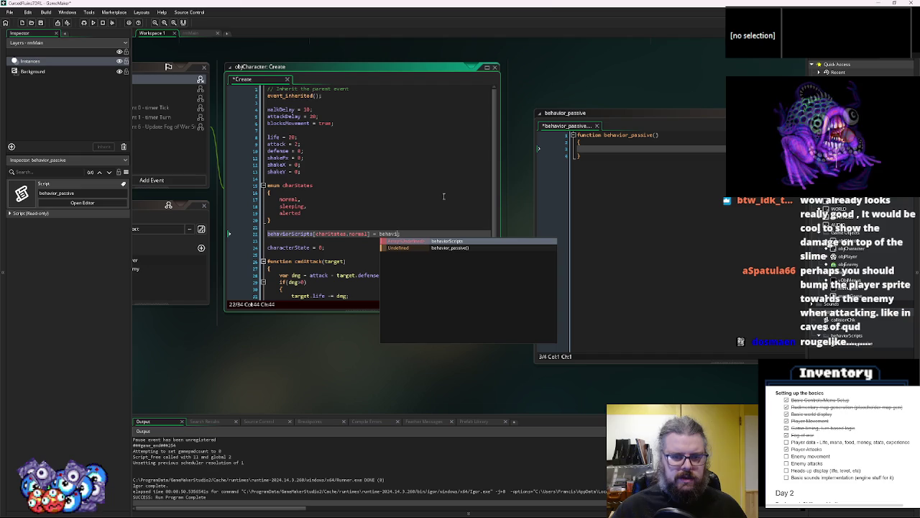
pyautogui.write('_passive;')
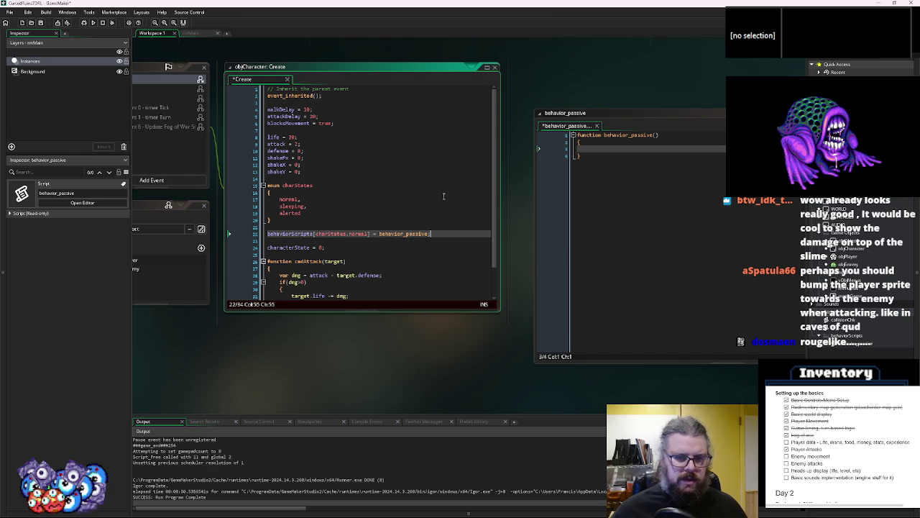
# Duplicate the assignment line to map charStates.sleeping to behavior_passive
pyautogui.click(259, 240)
pyautogui.press('Up')
pyautogui.keyDown('shift'); pyautogui.click(452, 233); pyautogui.keyUp('shift')
pyautogui.hotkey('ctrl', 'd')
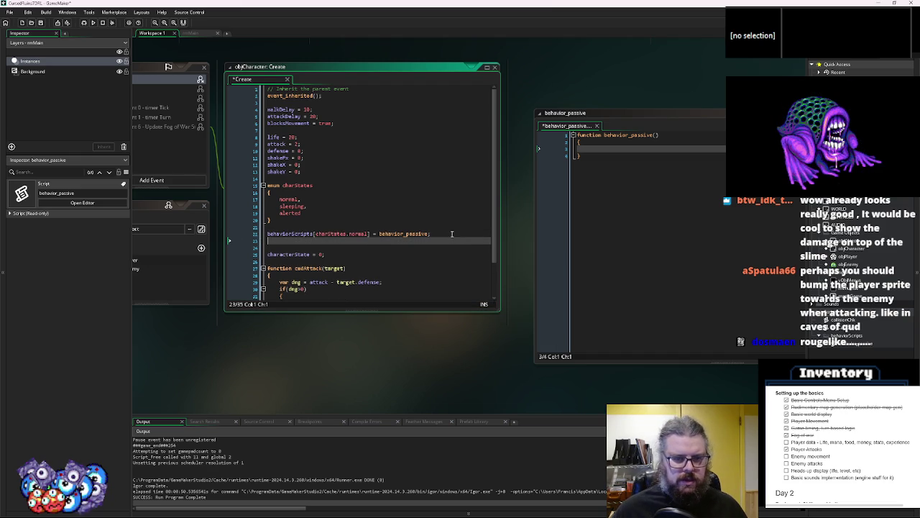
pyautogui.press('BackSpace')
pyautogui.press('BackSpace')
pyautogui.press('BackSpace')
pyautogui.write('random;')
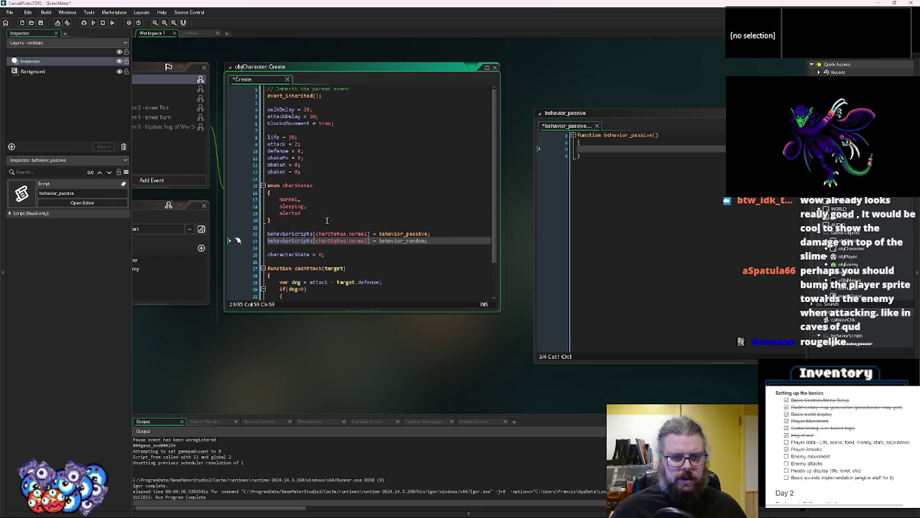
pyautogui.doubleClick(299, 206)
pyautogui.hotkey('ctrl', 'c')
pyautogui.doubleClick(355, 241)
pyautogui.hotkey('ctrl', 'v')
pyautogui.doubleClick(411, 241)
pyautogui.write('behavior_passive')
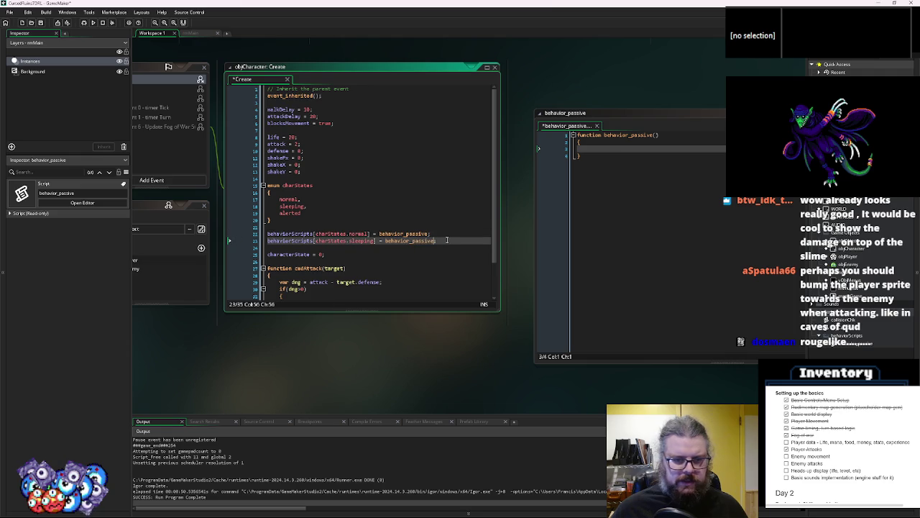
pyautogui.press('Return')
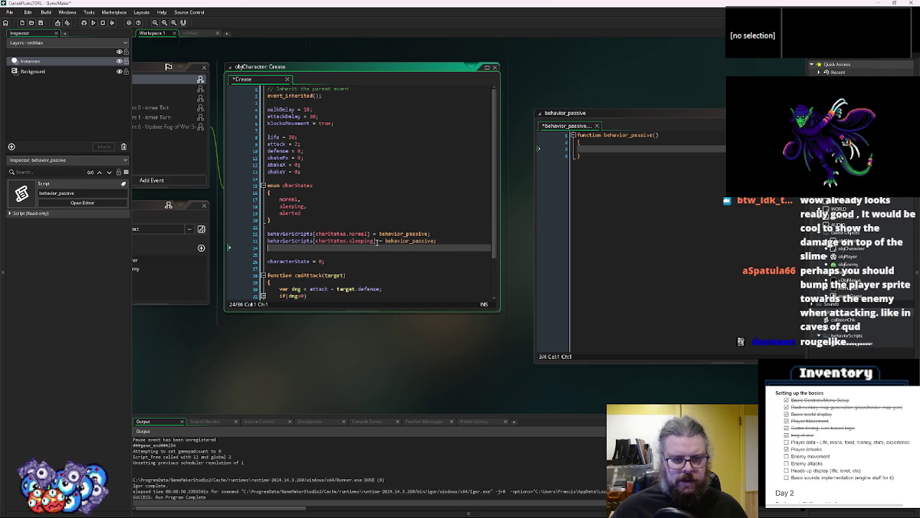
# Start a behaviorScripts[charStates.alerted] line and duplicate the behavior_passive script asset
pyautogui.moveTo(377, 241); pyautogui.dragTo(291, 240)
pyautogui.hotkey('shift', 'Home')
pyautogui.hotkey('ctrl', 'c')
pyautogui.press('Down')
pyautogui.hotkey('ctrl', 'v')
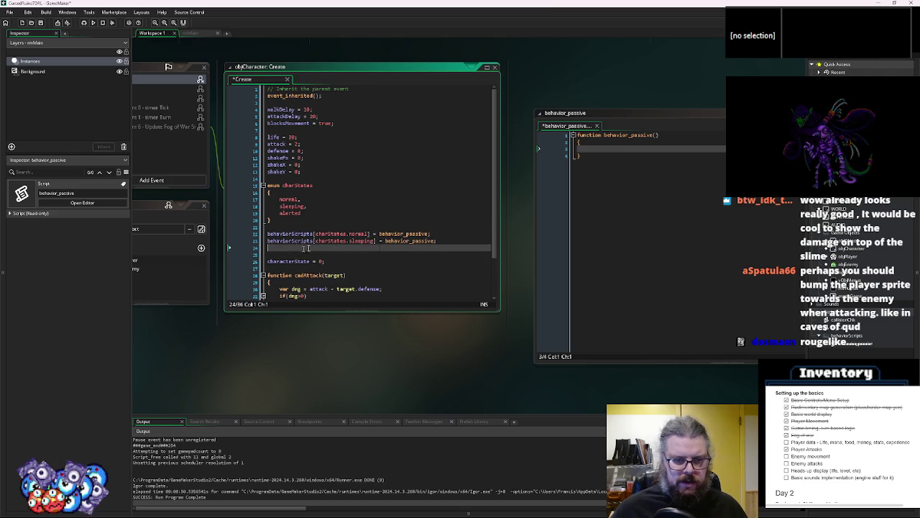
pyautogui.doubleClick(301, 213)
pyautogui.hotkey('ctrl', 'c')
pyautogui.doubleClick(360, 248)
pyautogui.hotkey('ctrl', 'v')
pyautogui.write(']')
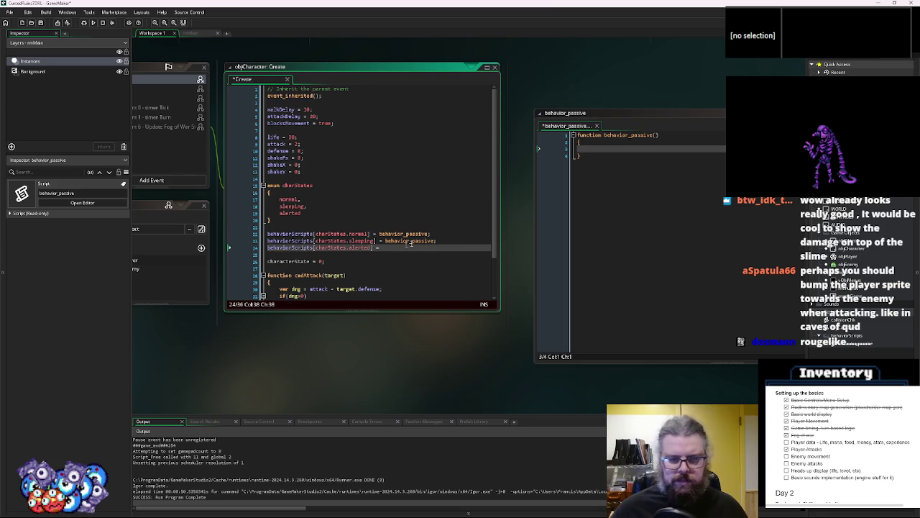
pyautogui.click(882, 353)
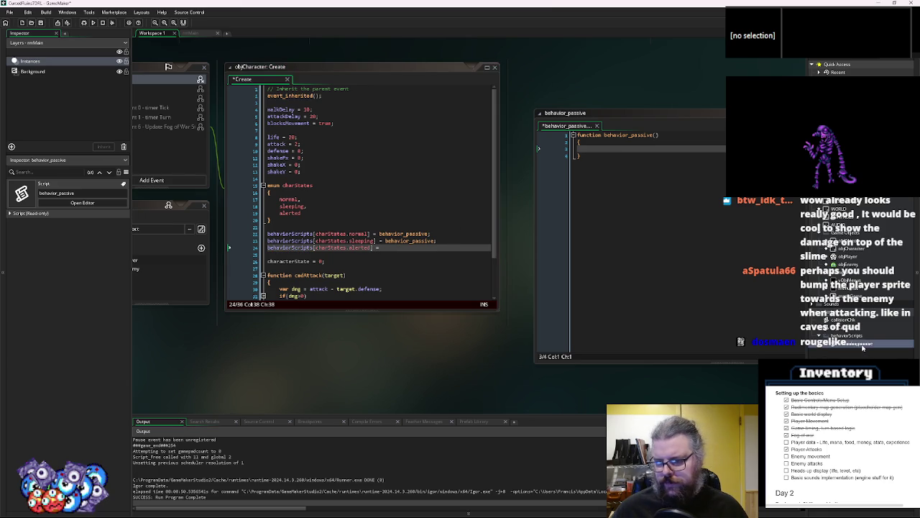
pyautogui.click(812, 357)
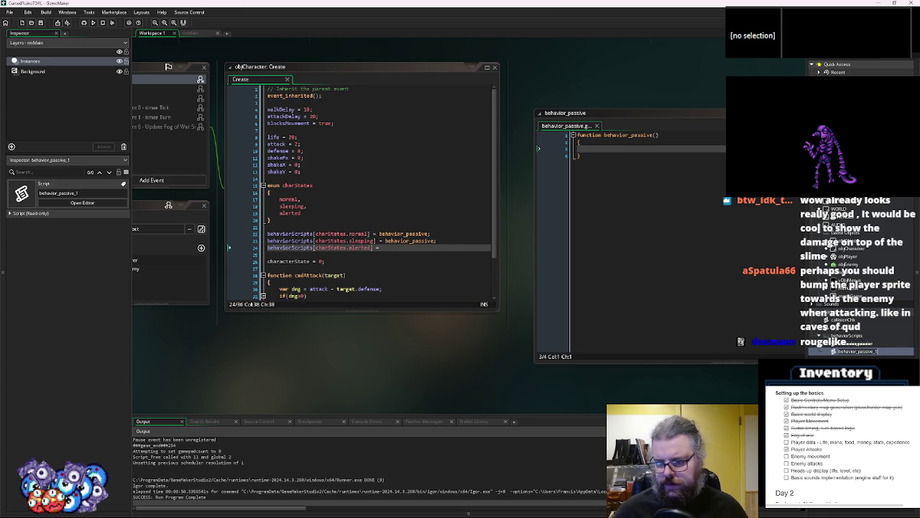
# Rename the copy to behavior_randomMovement and assign it to charStates.alerted on line 24
pyautogui.press('BackSpace')
pyautogui.press('BackSpace')
pyautogui.press('BackSpace')
pyautogui.write('andomMovement')
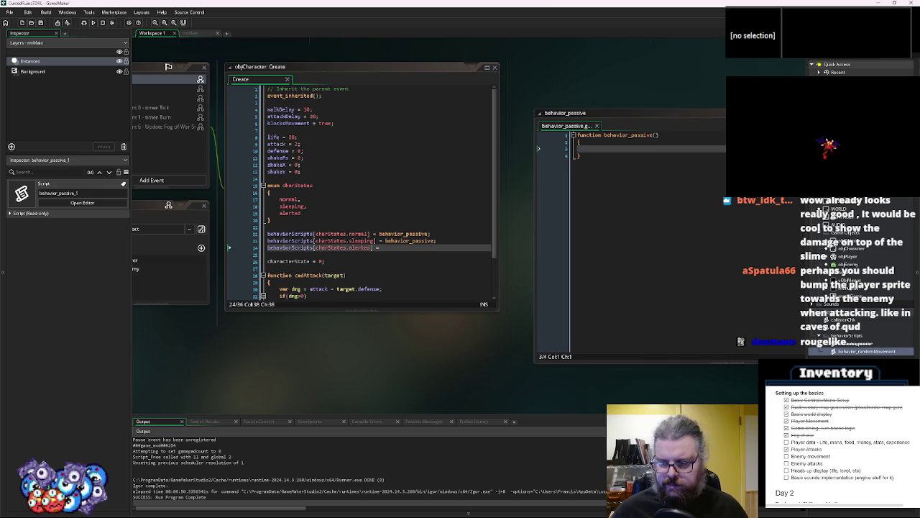
pyautogui.press('Return')
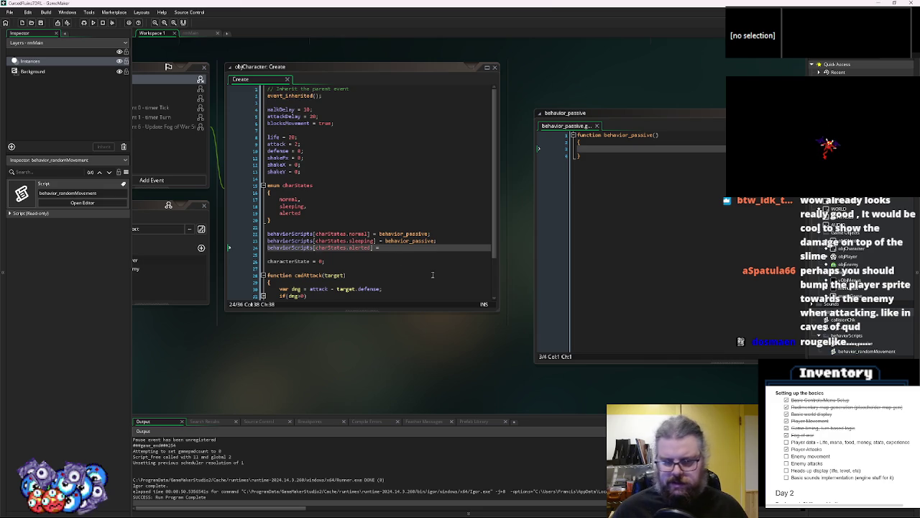
pyautogui.click(394, 251)
pyautogui.click(394, 248)
pyautogui.write('behav')
pyautogui.write('ior_')
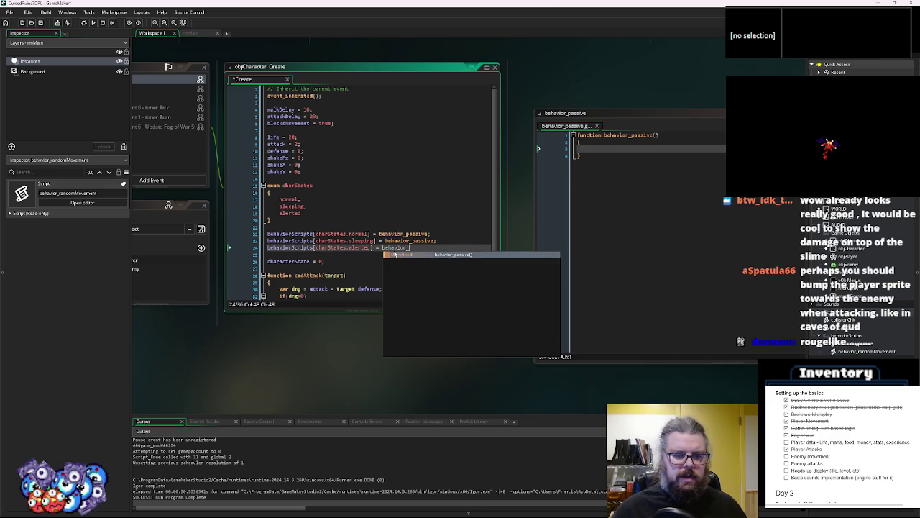
pyautogui.write('randomMovement')
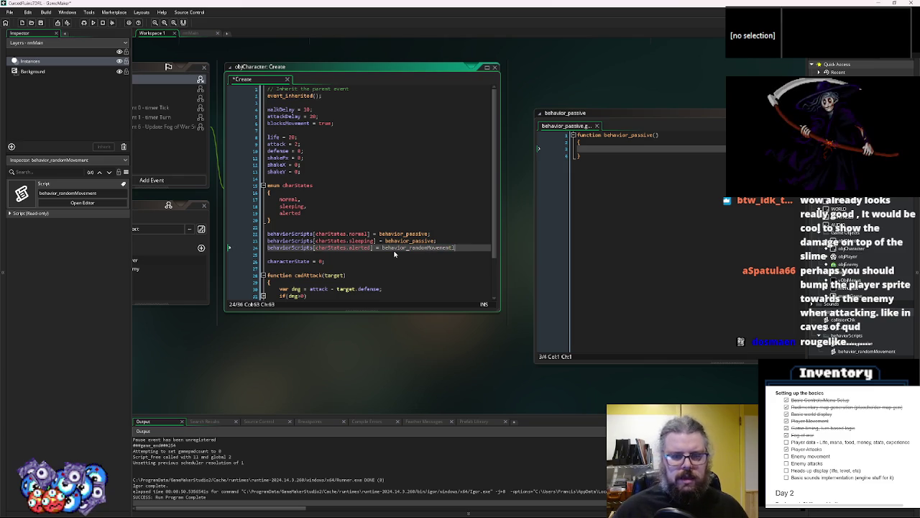
pyautogui.write(';')
# Rename the function inside the script to behavior_randomMovement
pyautogui.click(861, 351)
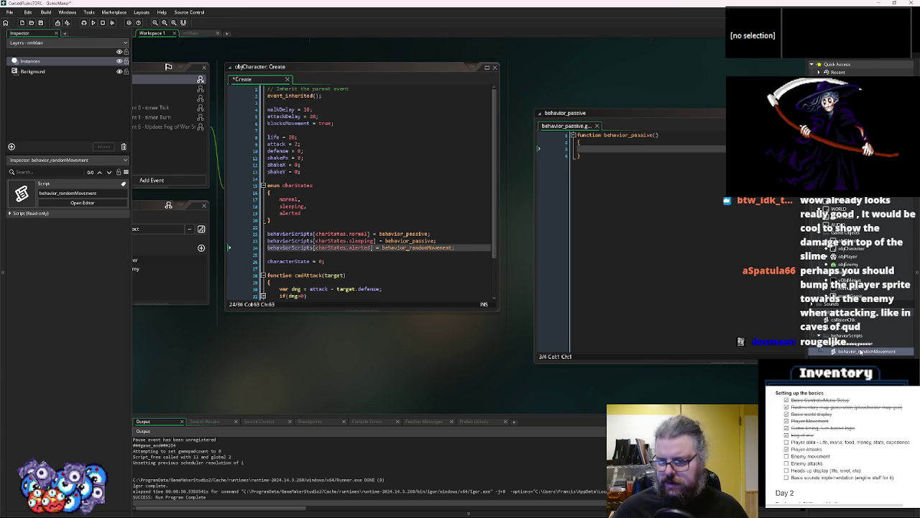
pyautogui.doubleClick(861, 351)
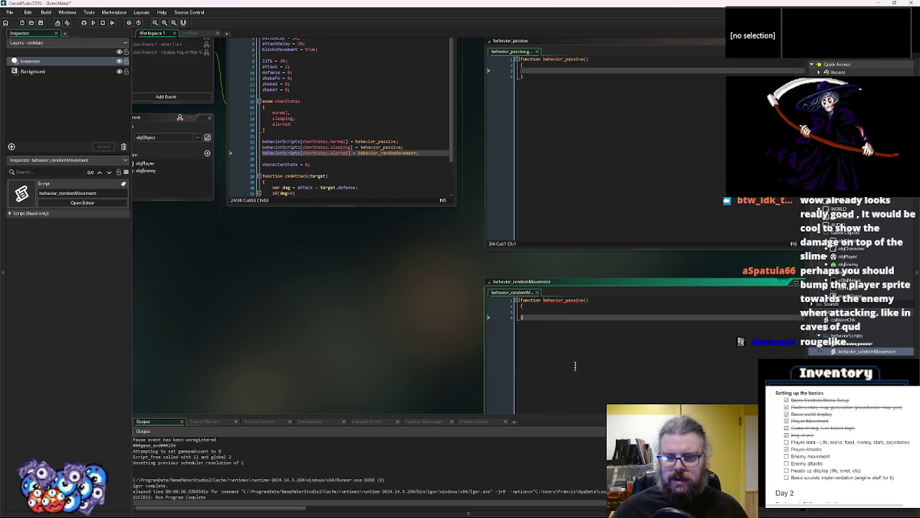
pyautogui.moveTo(565, 301); pyautogui.dragTo(581, 301)
pyautogui.moveTo(586, 304)
pyautogui.write('random')
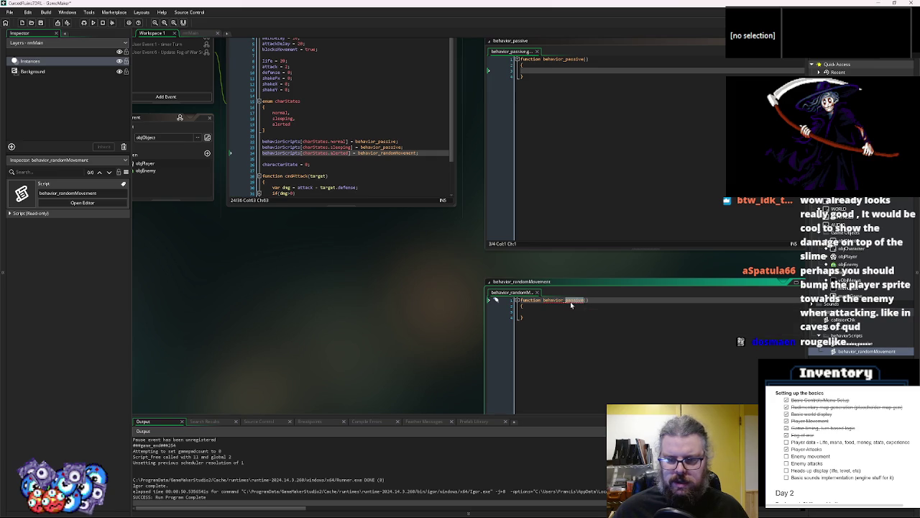
pyautogui.write('Movement')
pyautogui.click(608, 324)
pyautogui.click(352, 141)
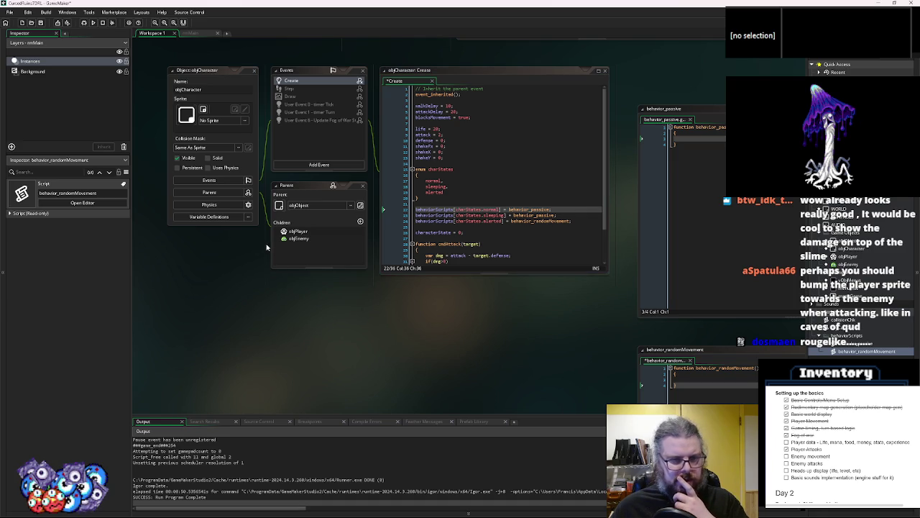
# Insert two blank lines after the charStates enum and save all edits with Ctrl+S
pyautogui.click(460, 202)
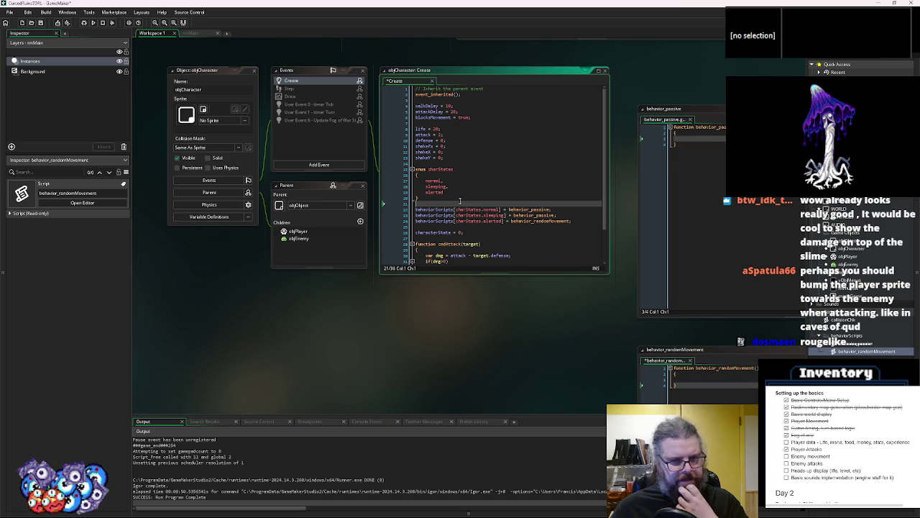
pyautogui.press('Return')
pyautogui.press('Up')
pyautogui.press('Return')
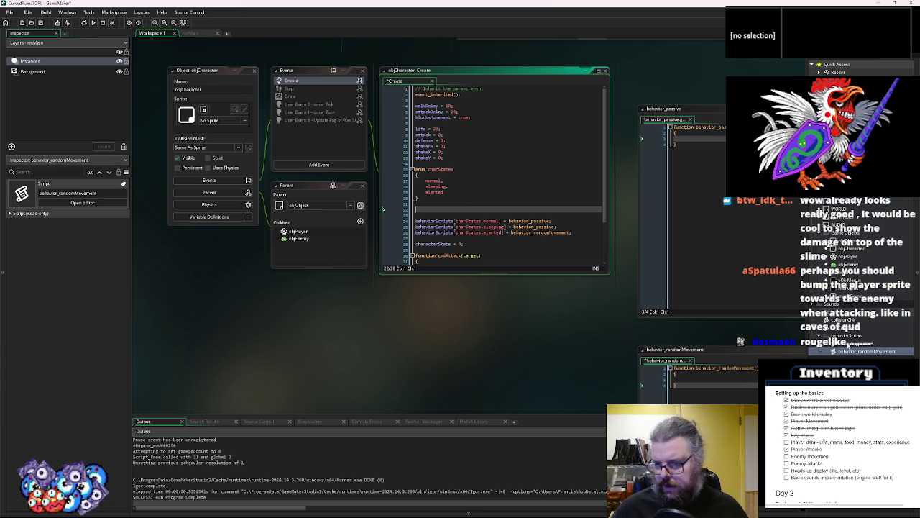
pyautogui.click(847, 340)
pyautogui.rightClick(853, 318)
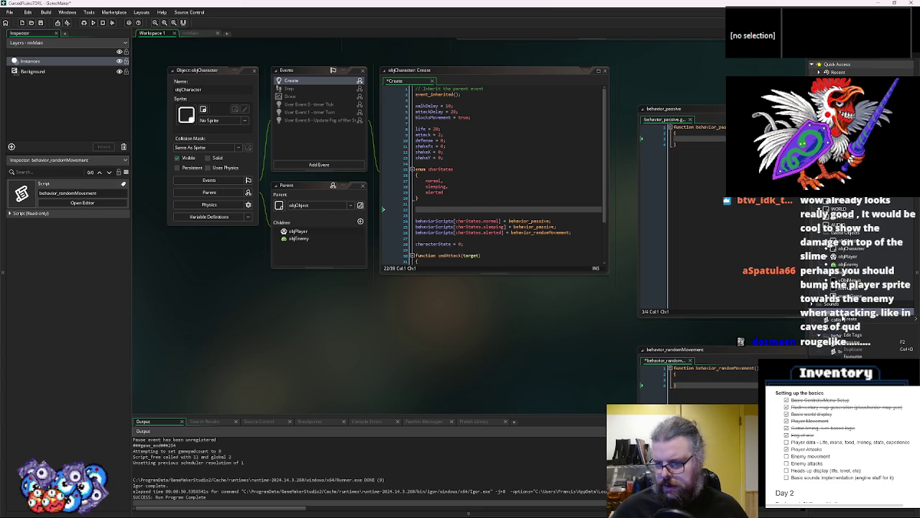
pyautogui.press('Escape')
pyautogui.hotkey('ctrl', 's')
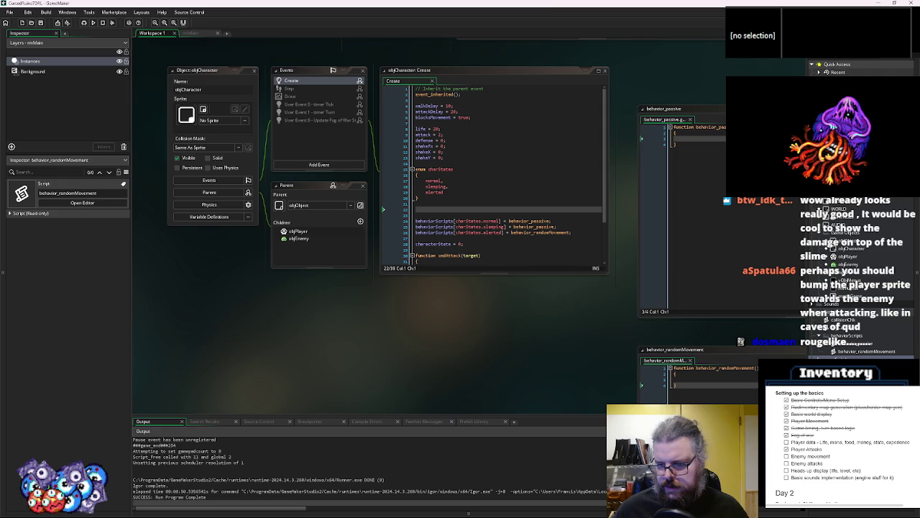
# Create an aiSwitch_standard script with its opening brace on its own line
pyautogui.hotkey('alt', 'c')
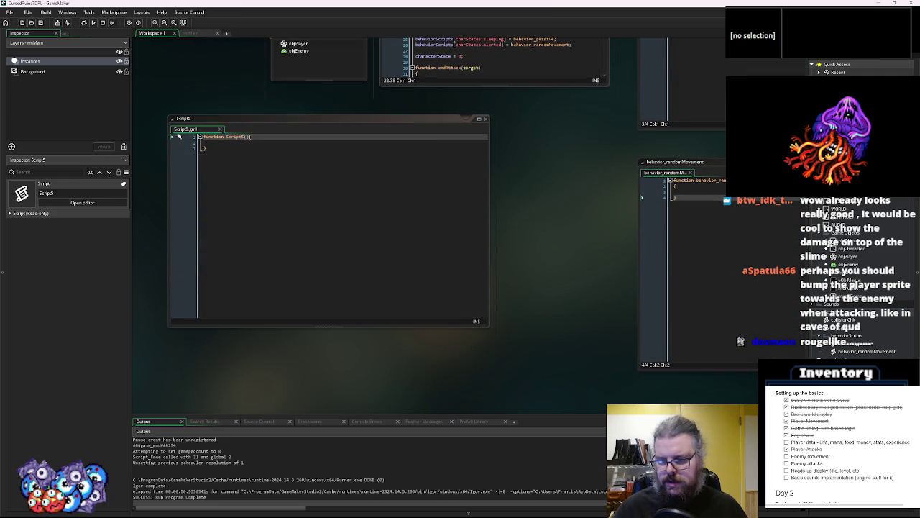
pyautogui.write('aiSwitch_standard')
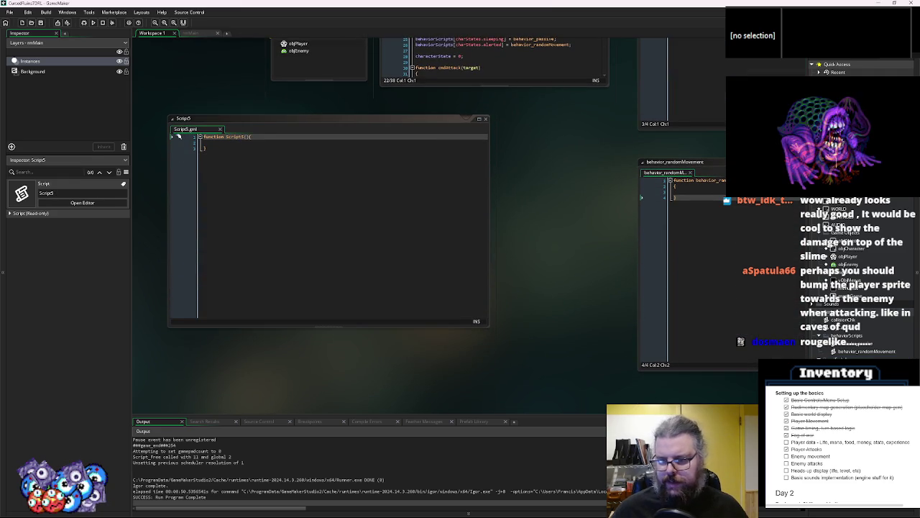
pyautogui.press('Return')
pyautogui.moveTo(354, 187)
pyautogui.mouseDown()
pyautogui.moveTo(526, 49)
pyautogui.moveTo(448, 264)
pyautogui.moveTo(406, 264)
pyautogui.moveTo(483, 149)
pyautogui.mouseUp()
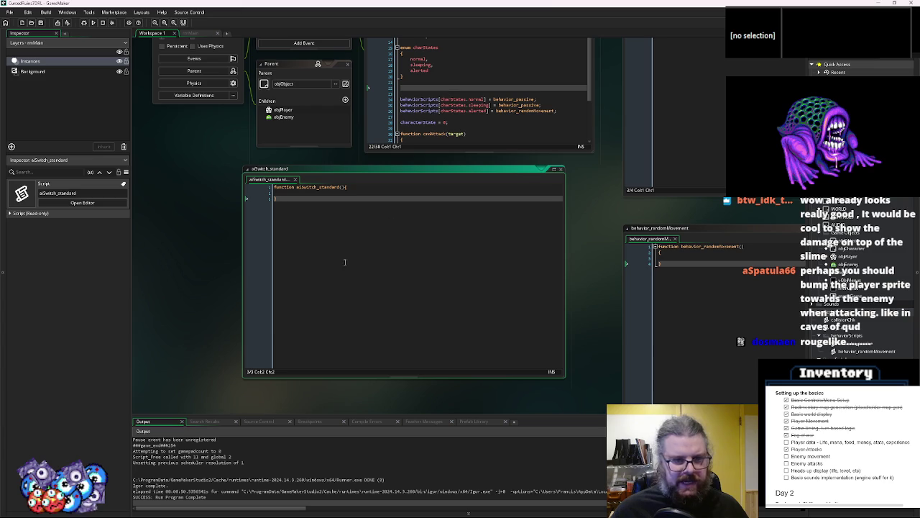
pyautogui.click(362, 187)
pyautogui.press('Left')
pyautogui.press('Return')
pyautogui.press('Down')
# Rearrange the objCharacter windows, enlarge the Create code window, and open User Event 1
pyautogui.moveTo(361, 186); pyautogui.dragTo(384, 349)
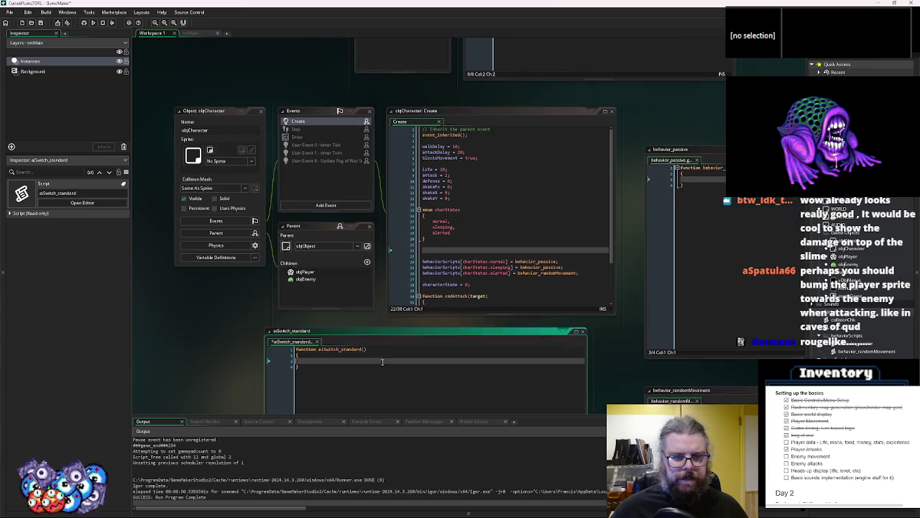
pyautogui.click(451, 175)
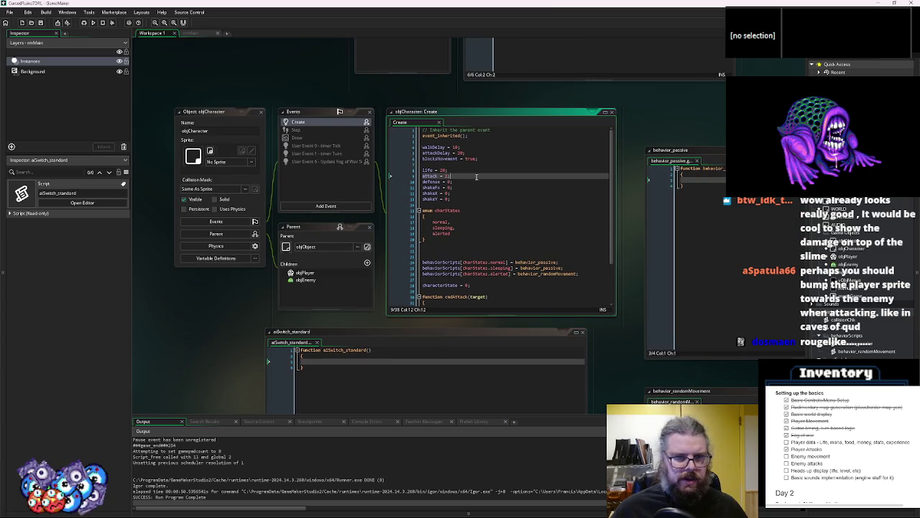
pyautogui.click(339, 154)
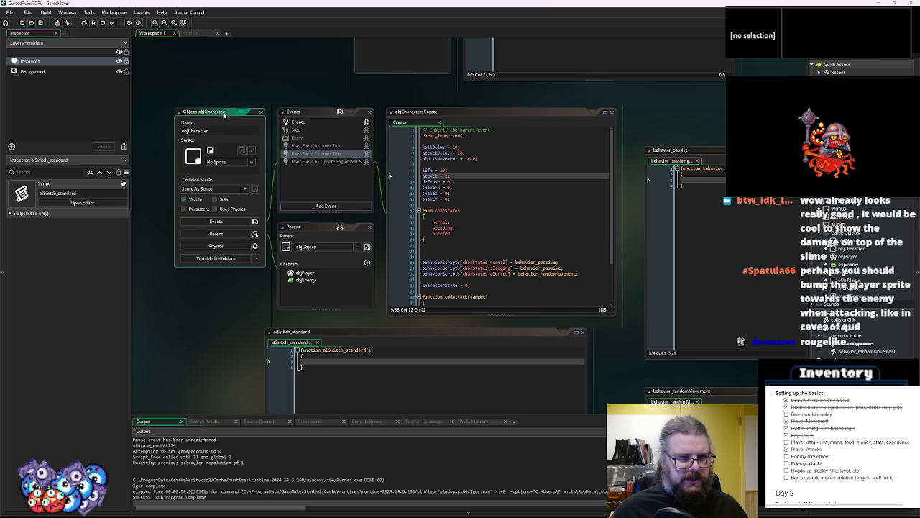
pyautogui.moveTo(238, 101); pyautogui.dragTo(216, 71)
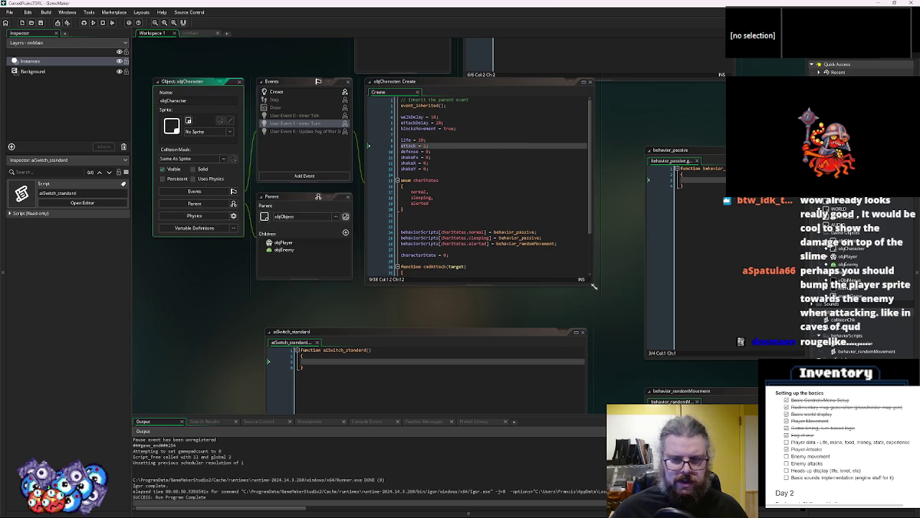
pyautogui.moveTo(596, 290); pyautogui.dragTo(631, 319)
pyautogui.click(294, 128)
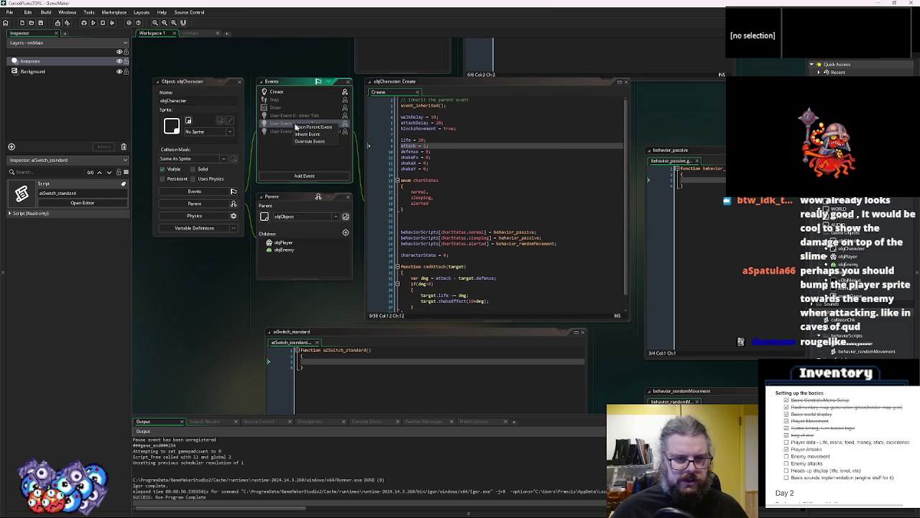
pyautogui.doubleClick(295, 124)
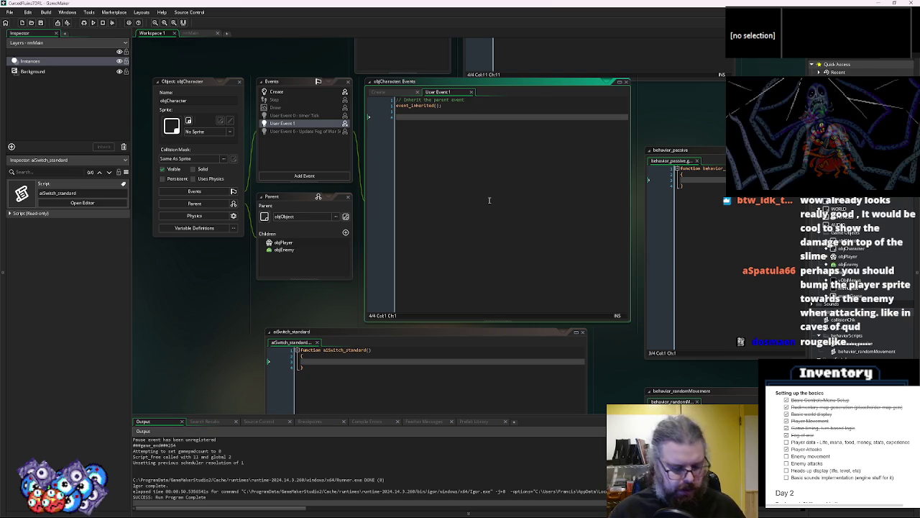
# Begin a script_execute(); call in User Event 1
pyautogui.write('i')
pyautogui.press('BackSpace')
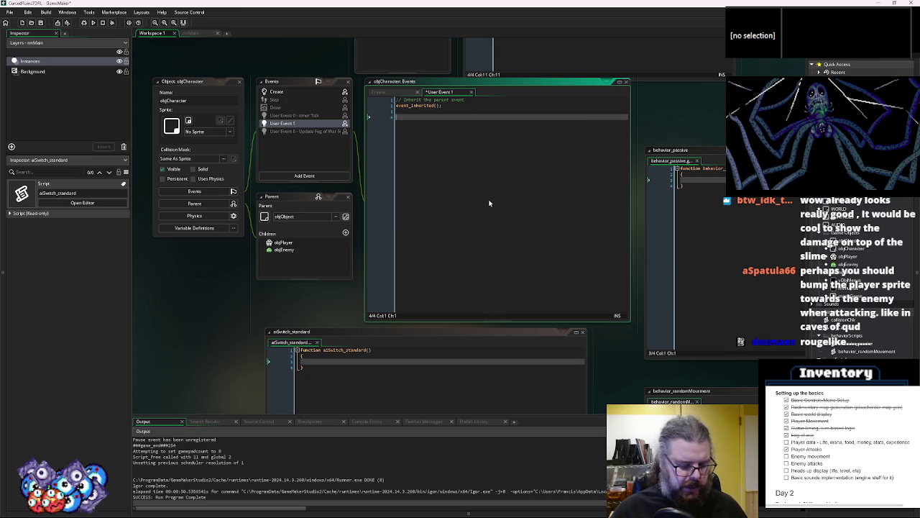
pyautogui.write('scr')
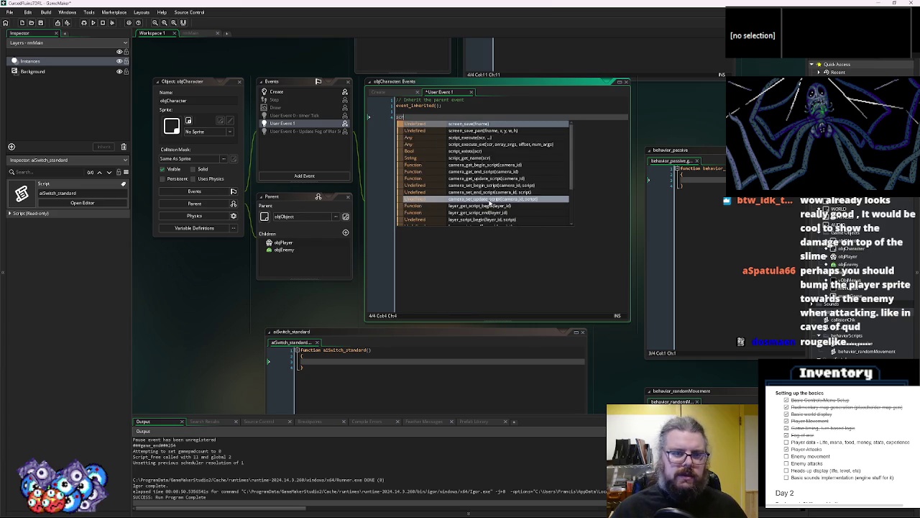
pyautogui.write('ipt_')
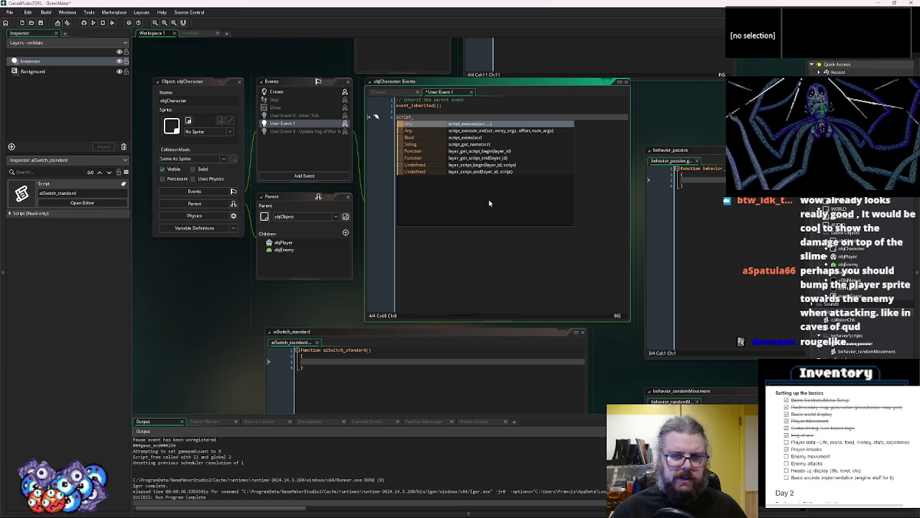
pyautogui.press('Return')
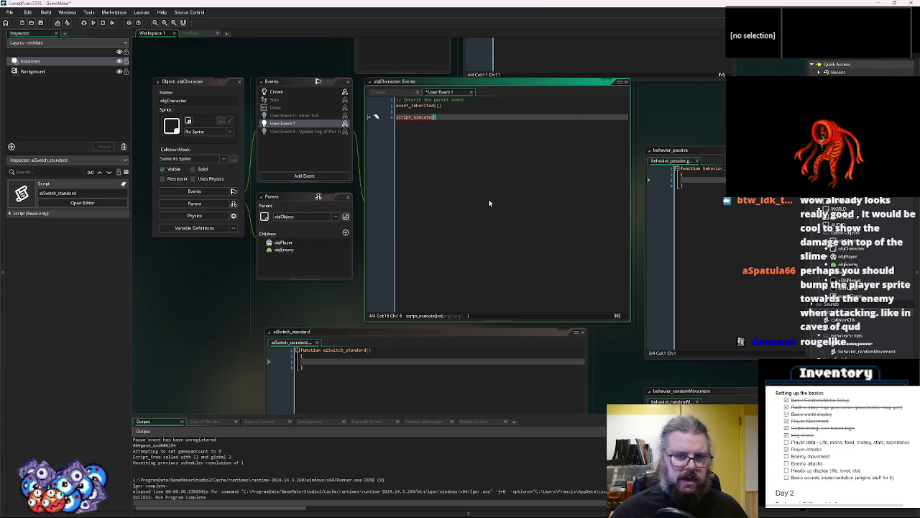
pyautogui.write(');')
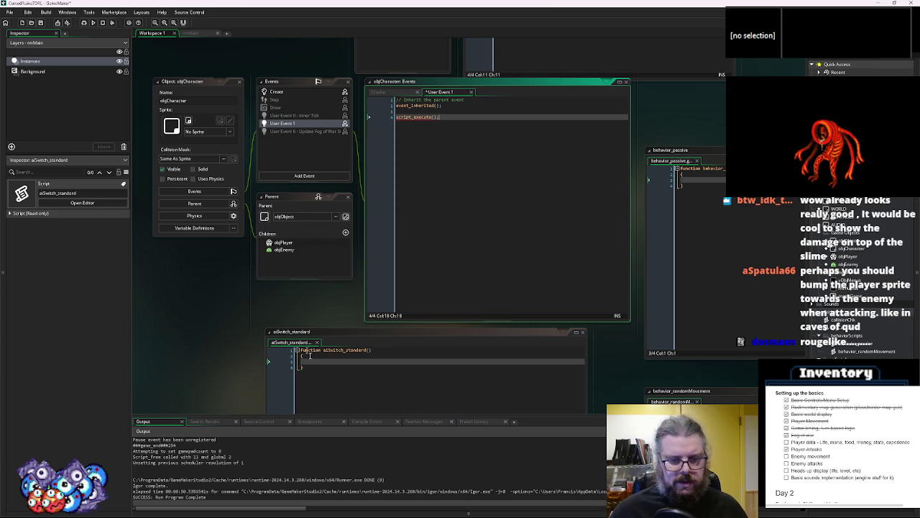
# Set aiSwitch = aiSwitch_standard on line 22 of Create, copy aiSwitch, and return to User Event 1
pyautogui.click(287, 92)
pyautogui.click(441, 157)
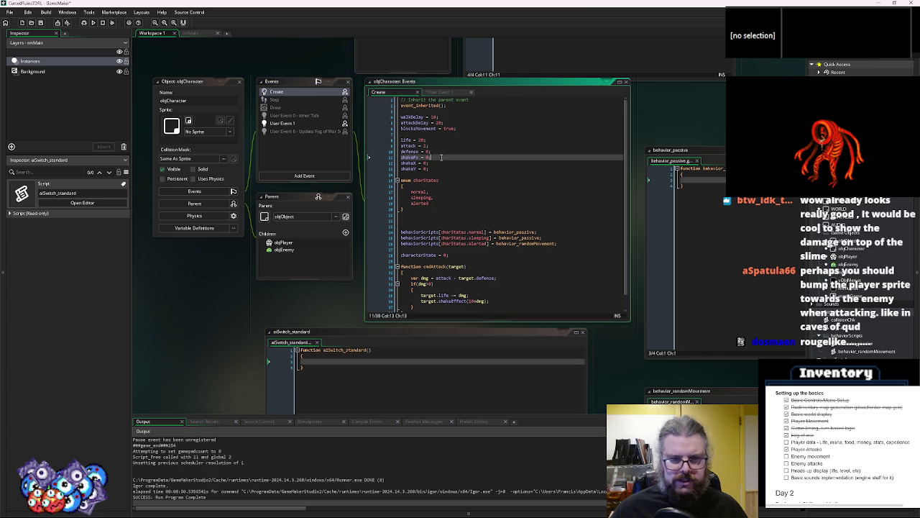
pyautogui.click(432, 222)
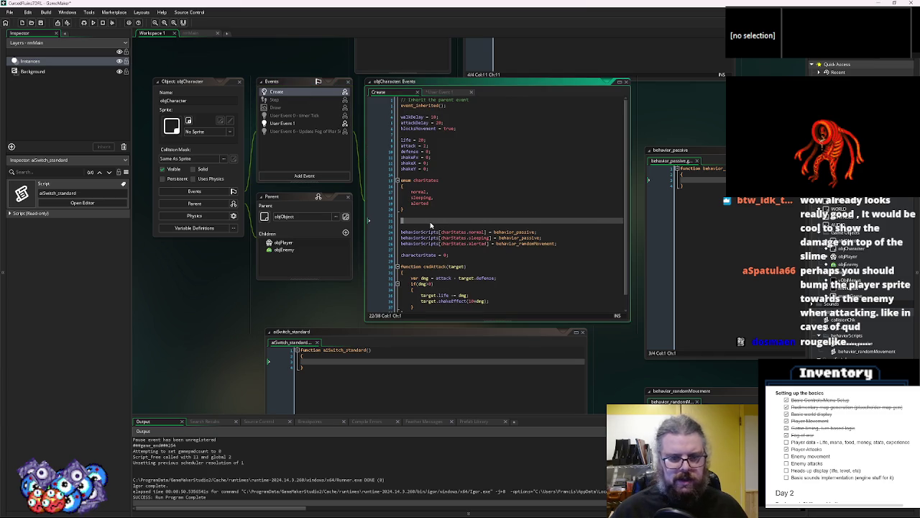
pyautogui.press('Delete')
pyautogui.write('aiSwitch')
pyautogui.write('ch = ')
pyautogui.write('aiSwitch')
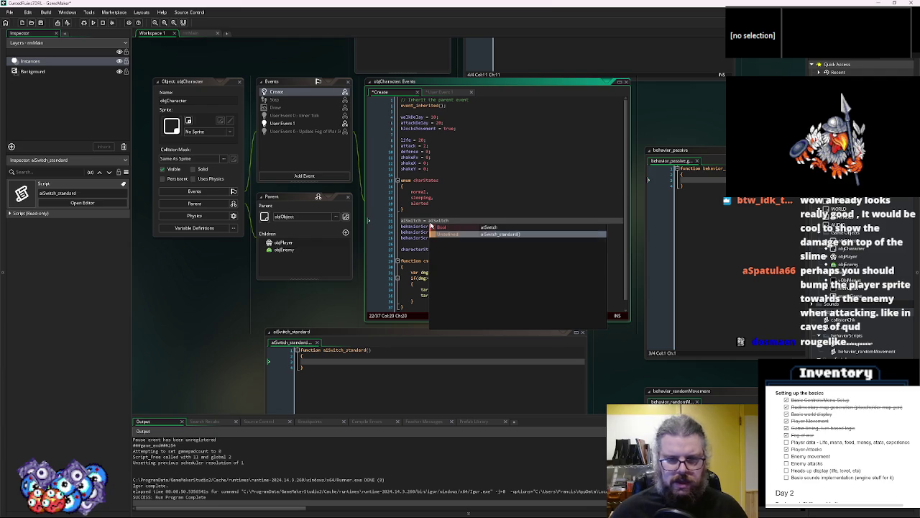
pyautogui.press('Return')
pyautogui.press('Left')
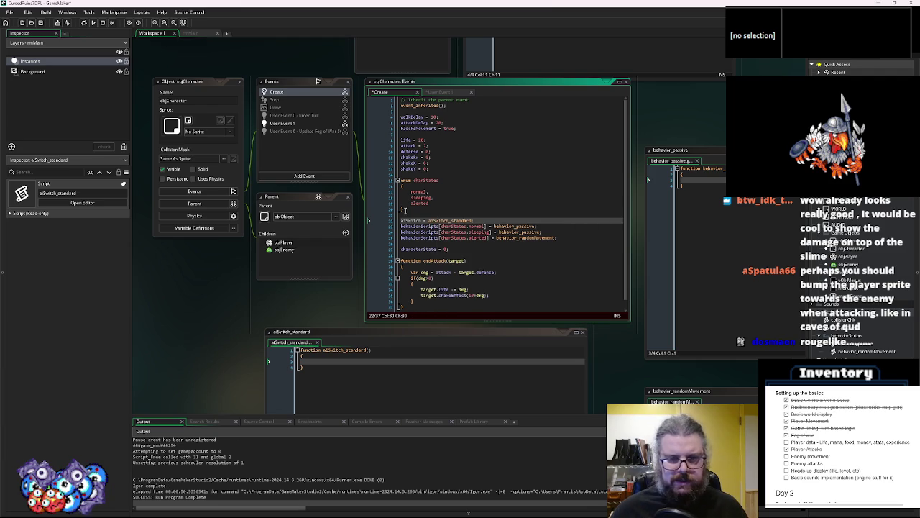
pyautogui.doubleClick(415, 221)
pyautogui.hotkey('ctrl', 'c')
pyautogui.click(282, 123)
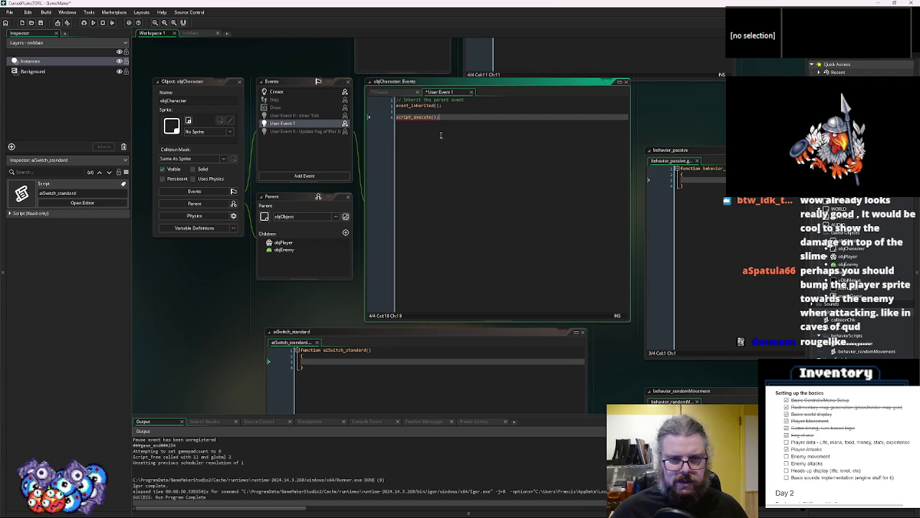
# Make User Event 1 call script_execute(aiSwitch) under a '// handles character states' comment
pyautogui.hotkey('ctrl', 'v')
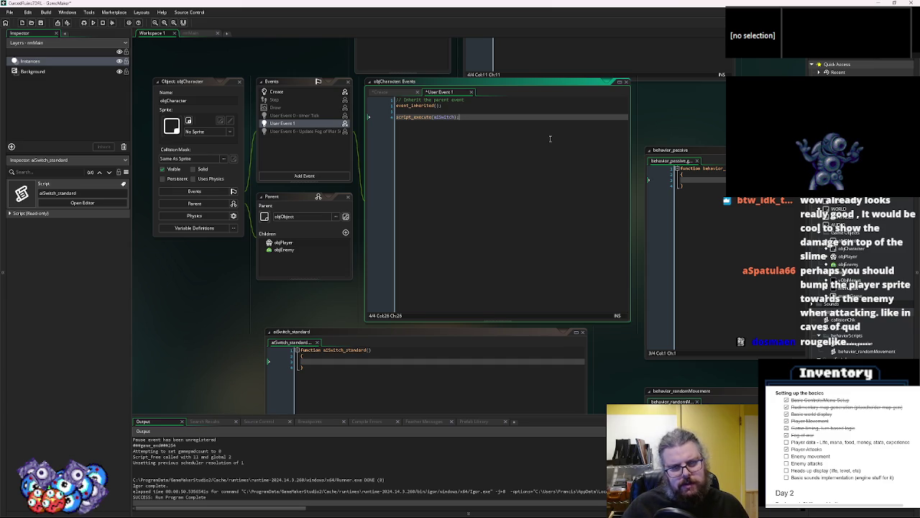
pyautogui.press('Return')
pyautogui.press('Return')
pyautogui.press('Up')
pyautogui.press('Up')
pyautogui.press('Up')
pyautogui.press('Return')
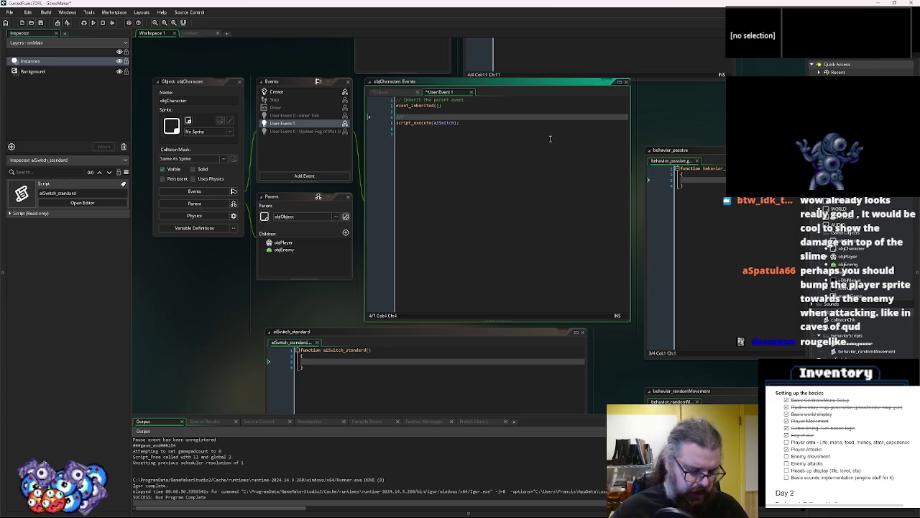
pyautogui.write('co')
pyautogui.write('t of the')
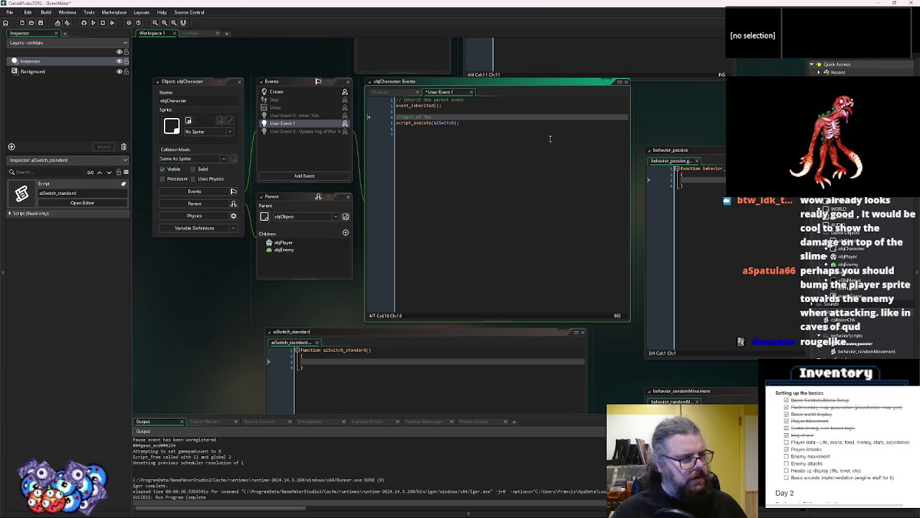
pyautogui.press('BackSpace')
pyautogui.press('BackSpace')
pyautogui.press('BackSpace')
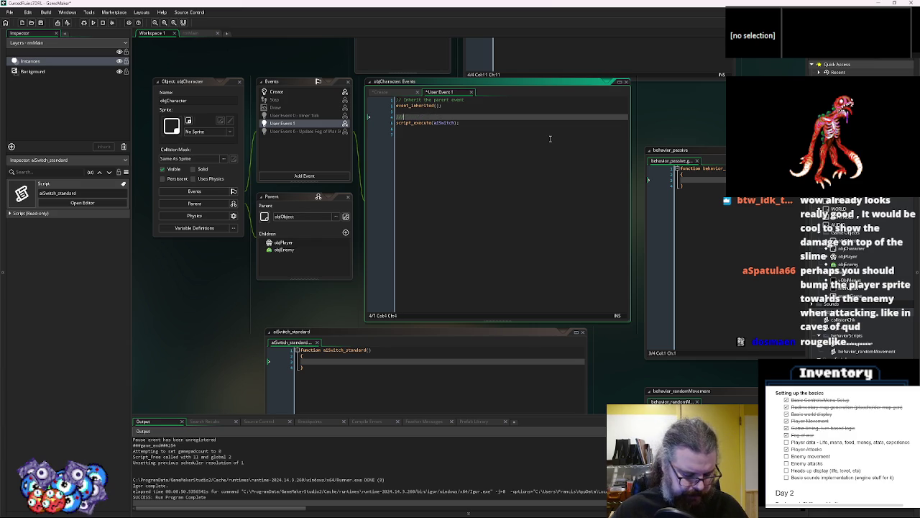
pyautogui.write('handles ')
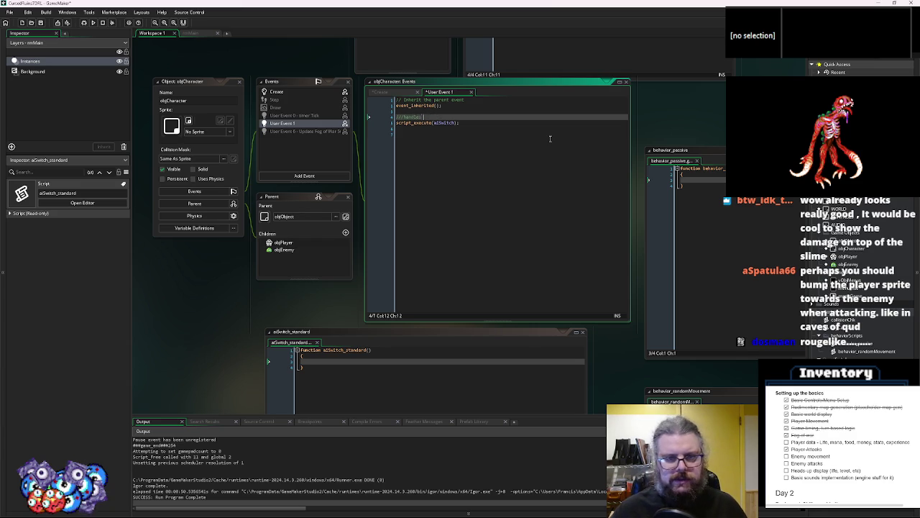
pyautogui.write('character sta')
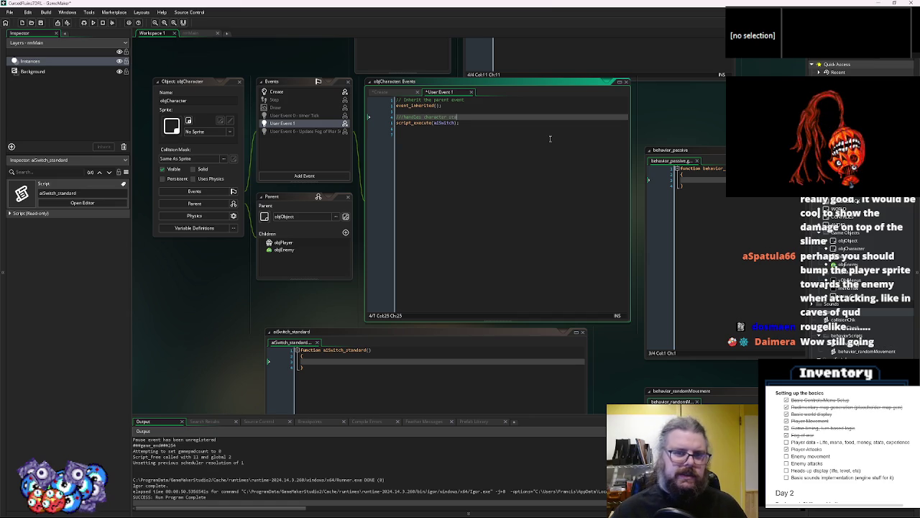
# Below it, add a '// handles behavior based on states' comment and a new script_execute() line
pyautogui.press('Down')
pyautogui.press('Down')
pyautogui.press('Return')
pyautogui.press('Return')
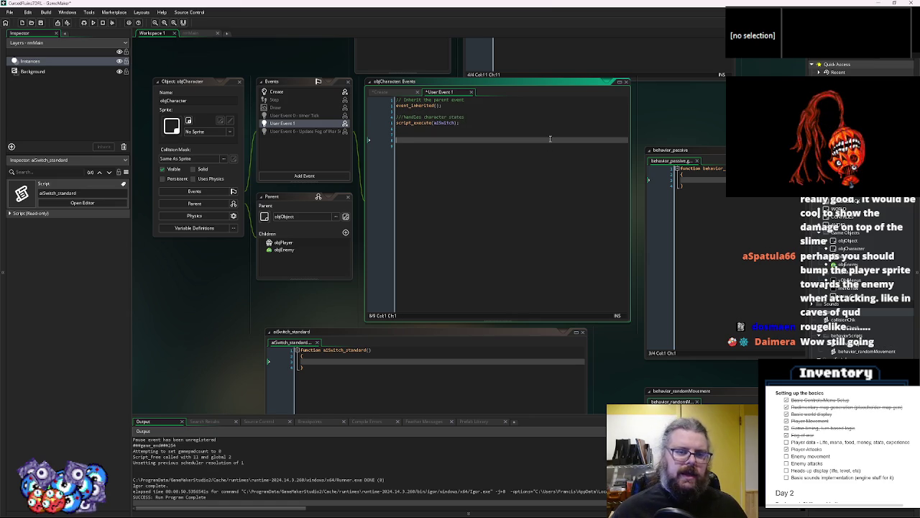
pyautogui.write('handles ')
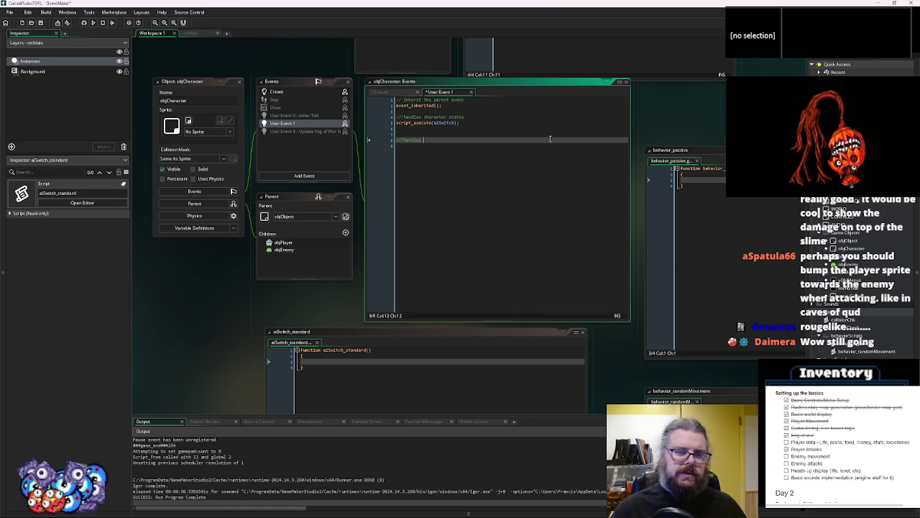
pyautogui.write('behavior based on states')
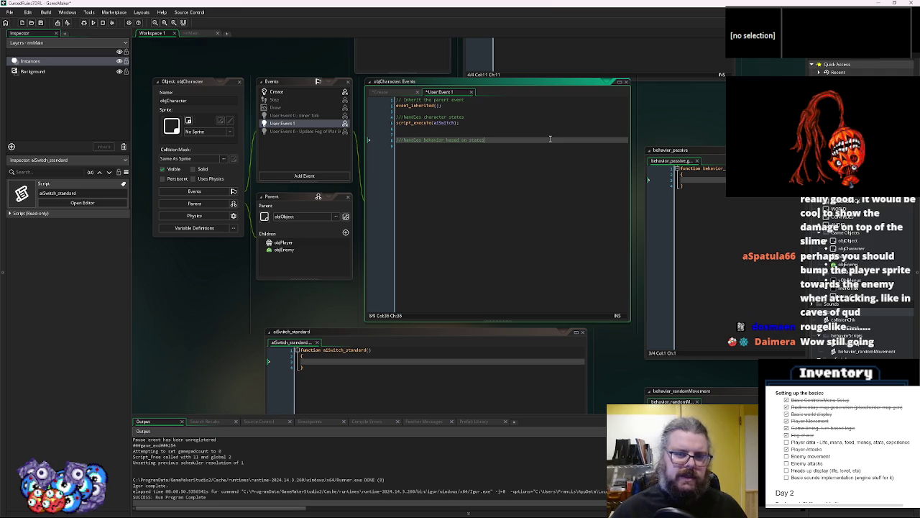
pyautogui.press('Return')
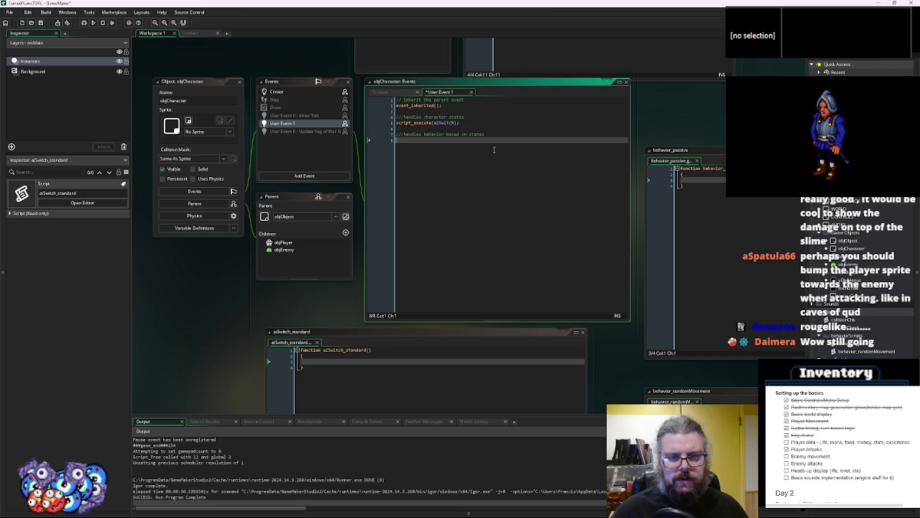
pyautogui.write('script_execute()')
pyautogui.click(330, 93)
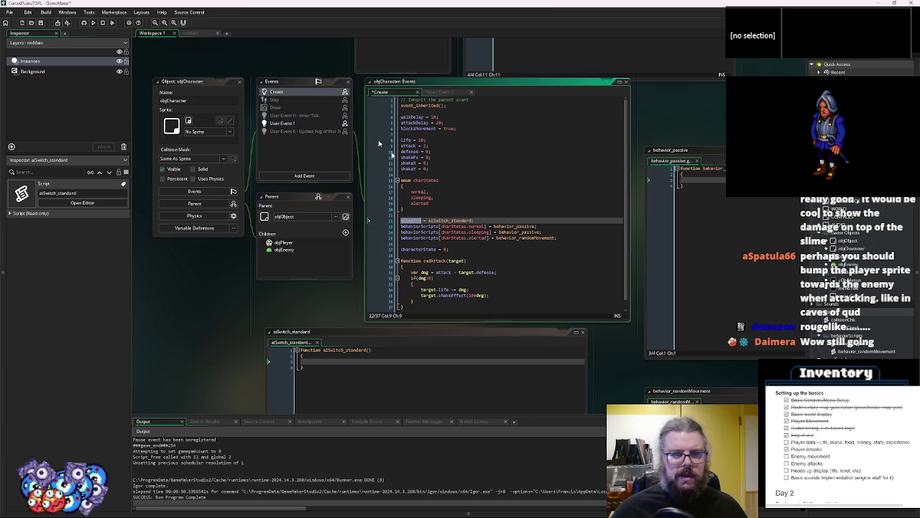
# Complete the second call as script_execute(behaviorScripts[characterState]), copying the array name from Create
pyautogui.doubleClick(430, 226)
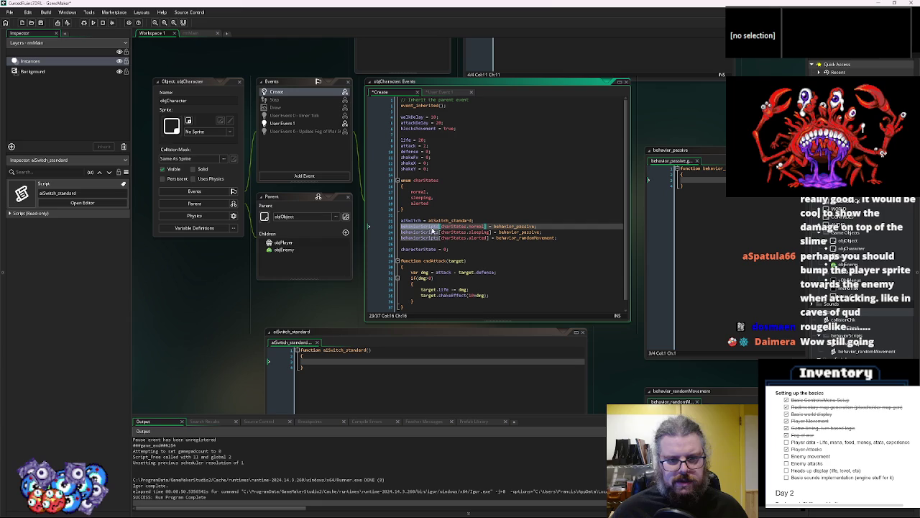
pyautogui.click(290, 124)
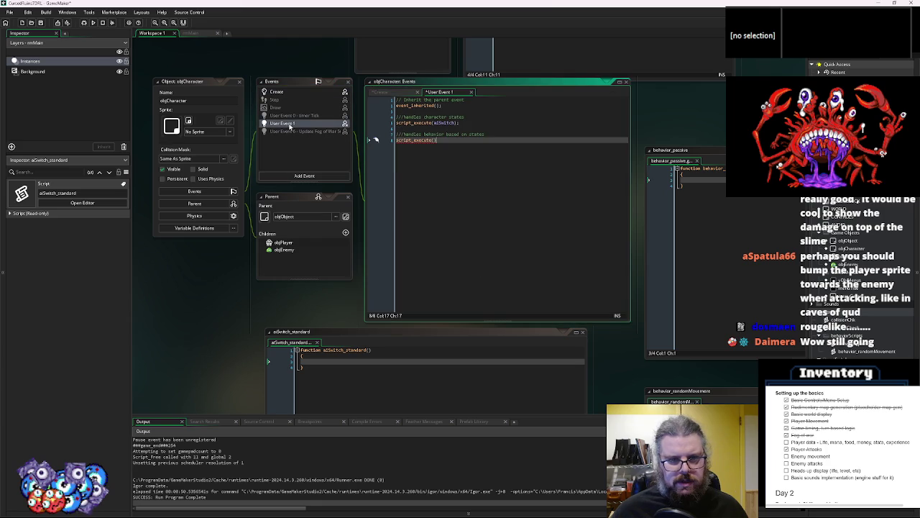
pyautogui.write('behaviorScripts[]')
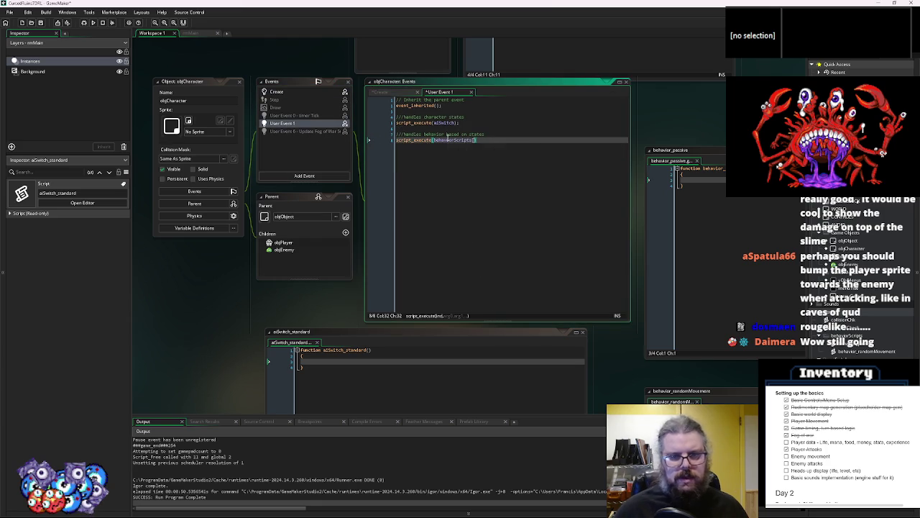
pyautogui.press('Right')
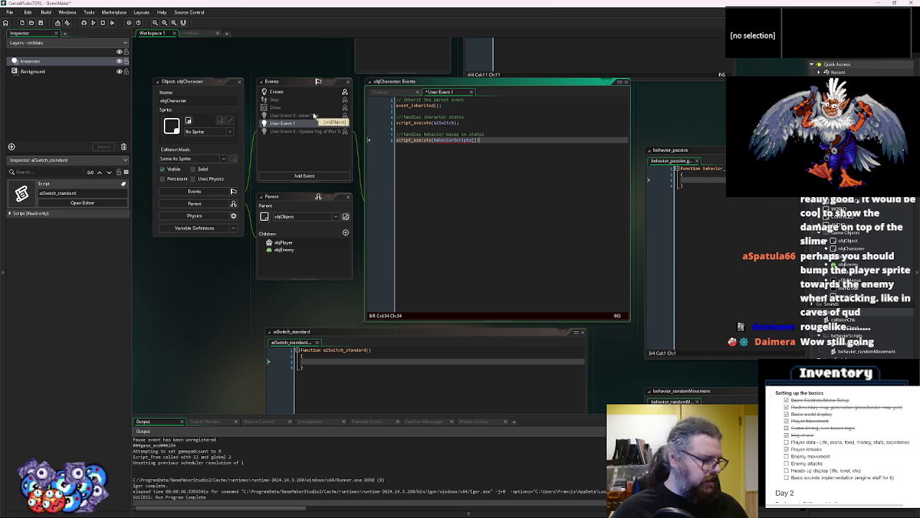
pyautogui.click(313, 115)
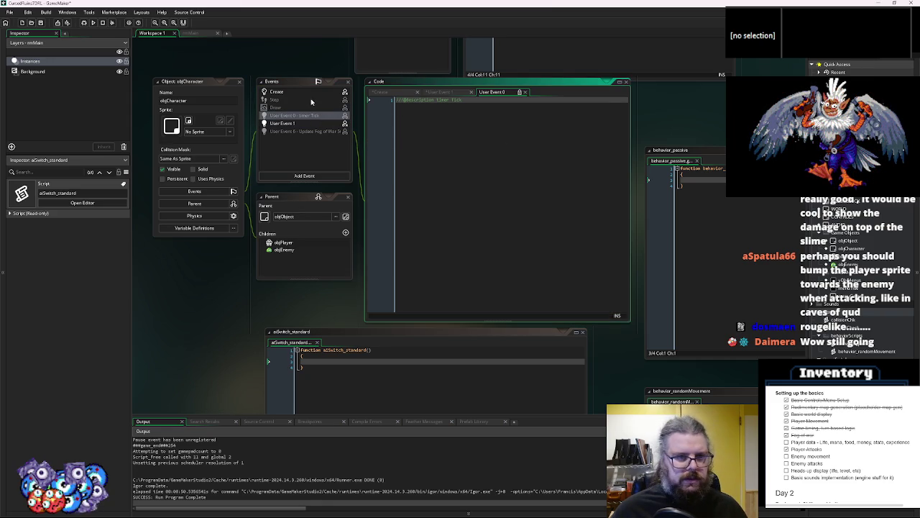
pyautogui.click(314, 93)
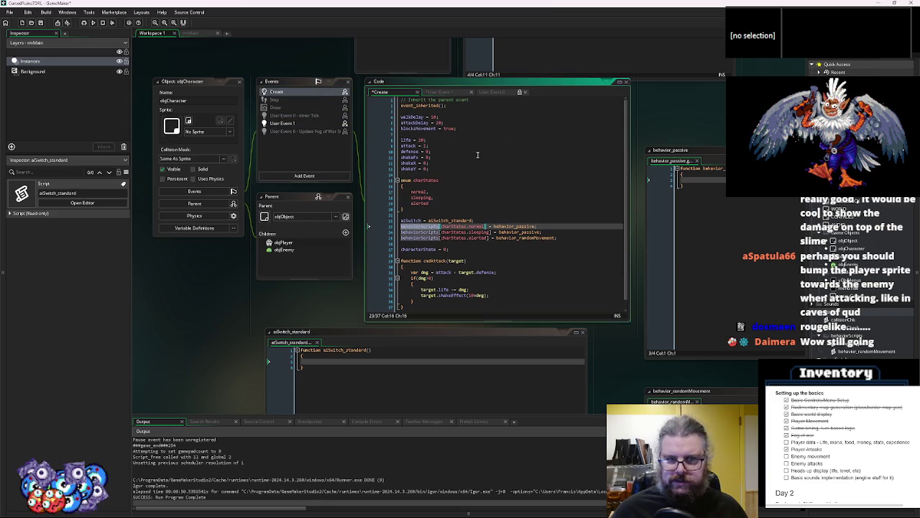
pyautogui.click(424, 250)
pyautogui.click(288, 123)
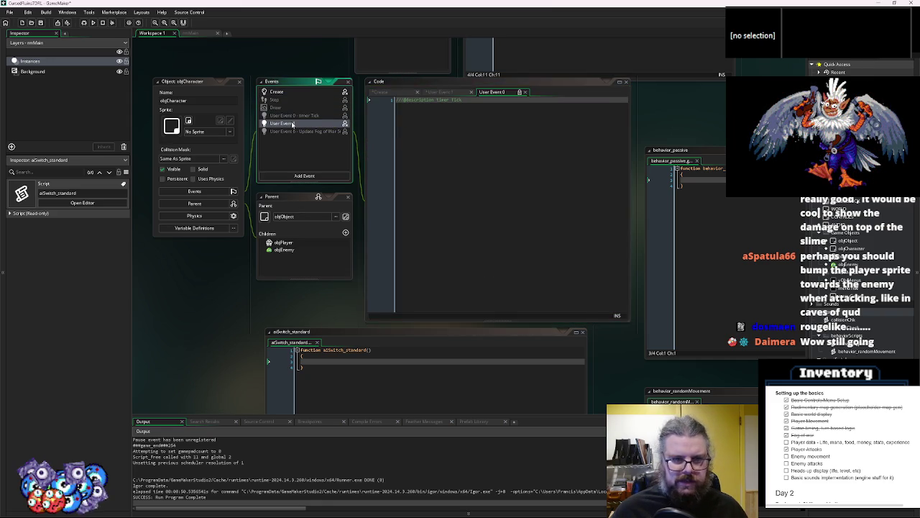
pyautogui.write('characterState]);')
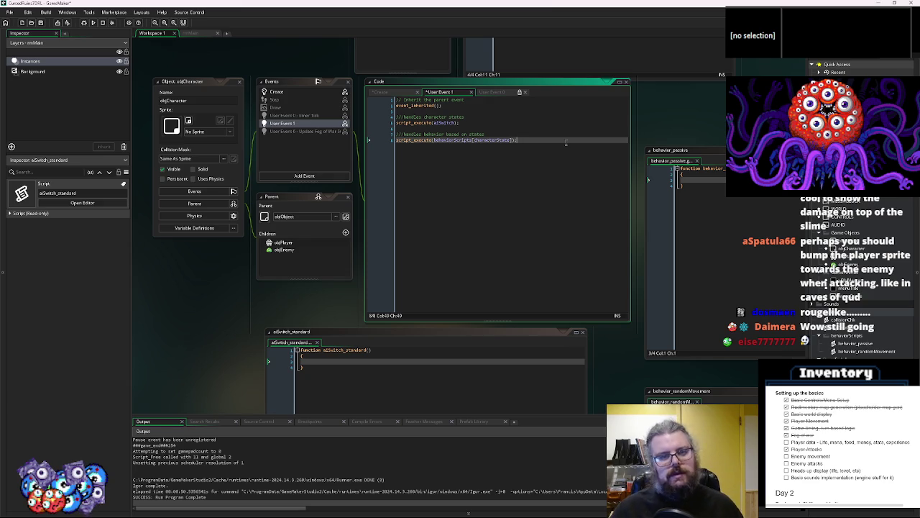
pyautogui.press('Left')
pyautogui.press('Left')
pyautogui.press('Left')
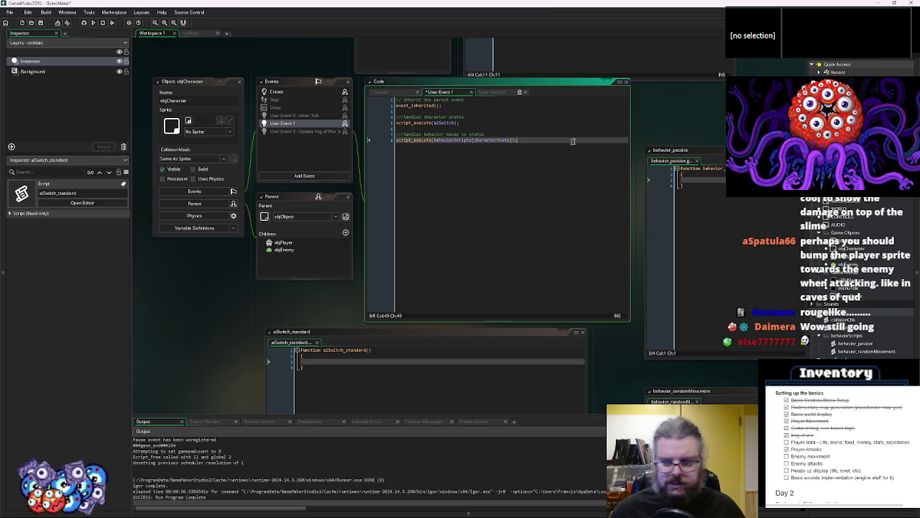
pyautogui.scroll(3, 283, 174)
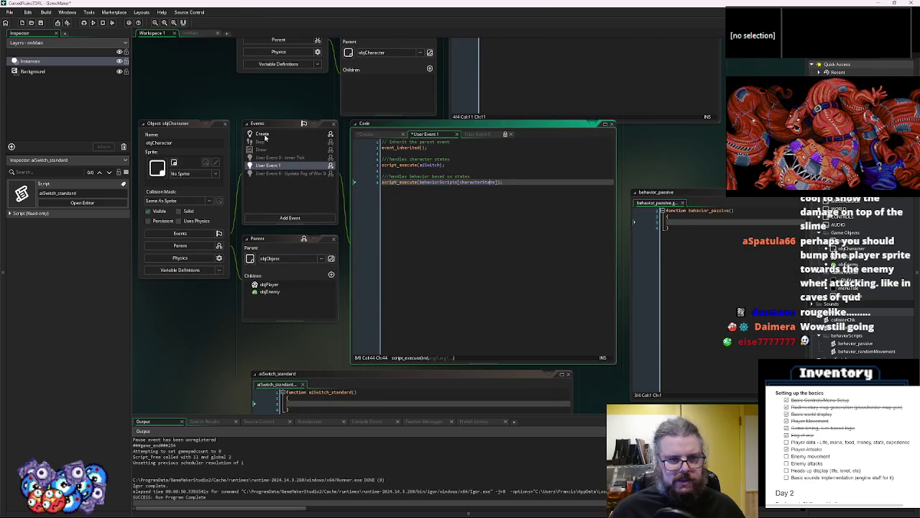
# In Create, change characterState's initial value from 0 to charStates.normal
pyautogui.click(264, 135)
pyautogui.scroll(-2, 481, 240)
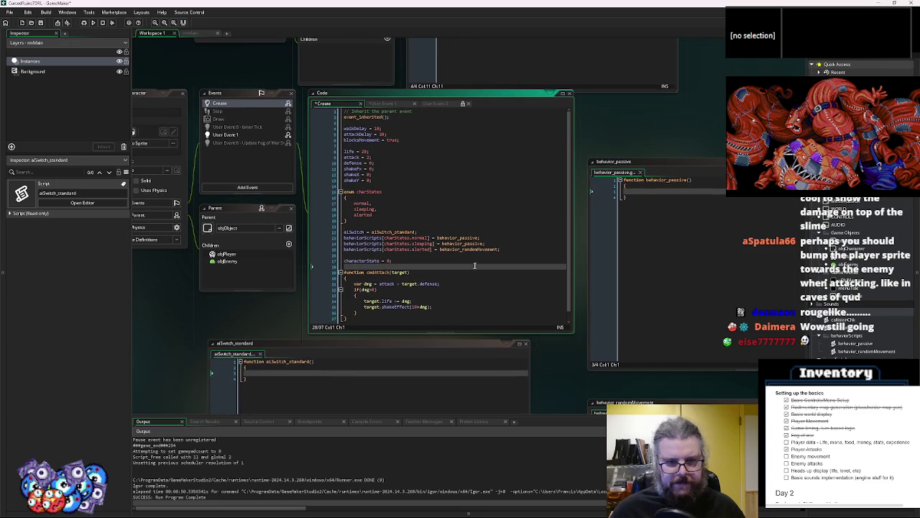
pyautogui.doubleClick(388, 260)
pyautogui.moveTo(429, 238); pyautogui.dragTo(386, 238)
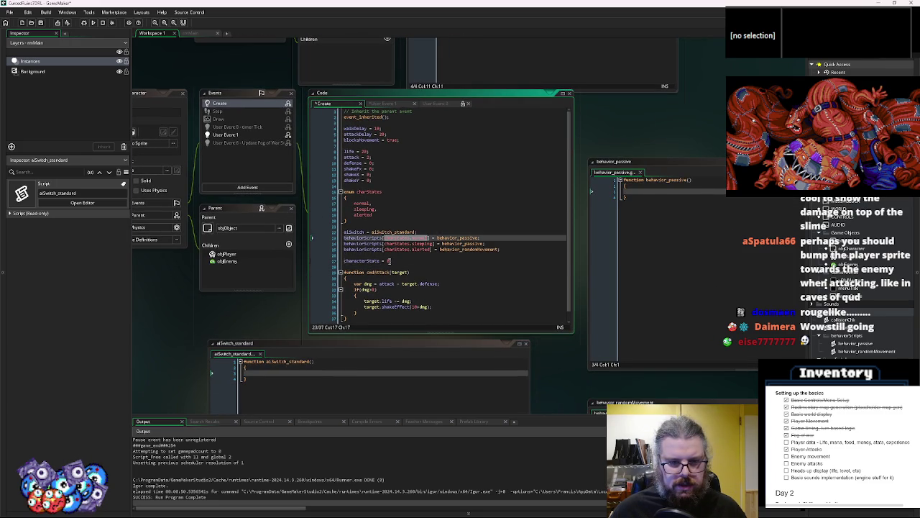
pyautogui.hotkey('ctrl', 'c')
pyautogui.doubleClick(389, 260)
pyautogui.hotkey('ctrl', 'v')
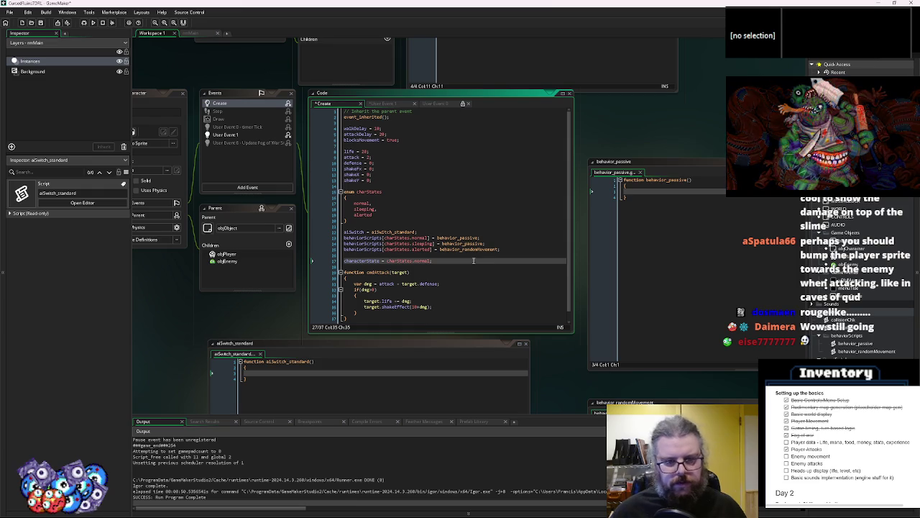
# Review the behaviour assignments and cmdAttack code around the characterState line
pyautogui.press('Return')
pyautogui.click(458, 263)
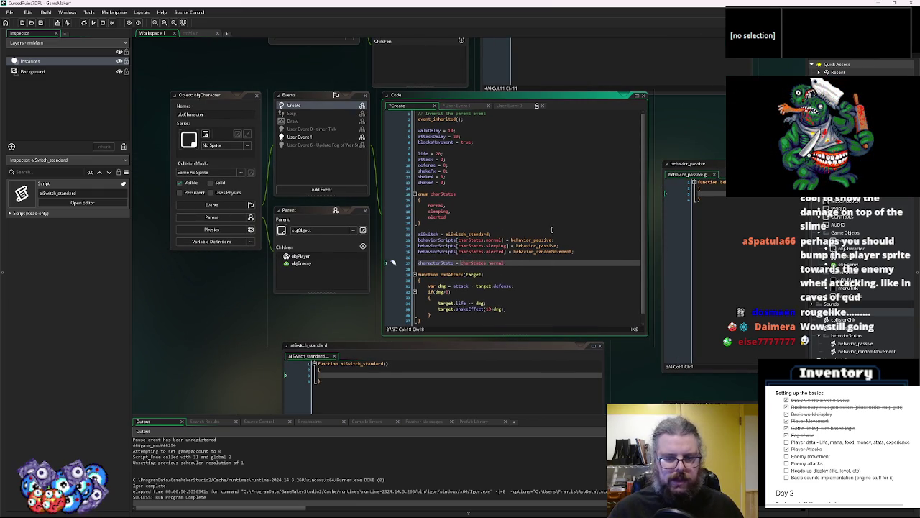
pyautogui.click(539, 265)
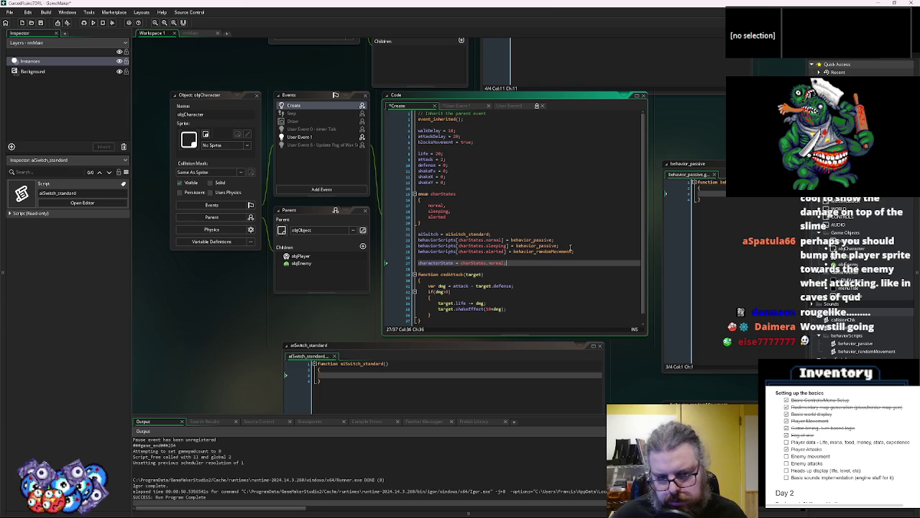
pyautogui.moveTo(572, 246); pyautogui.dragTo(405, 249)
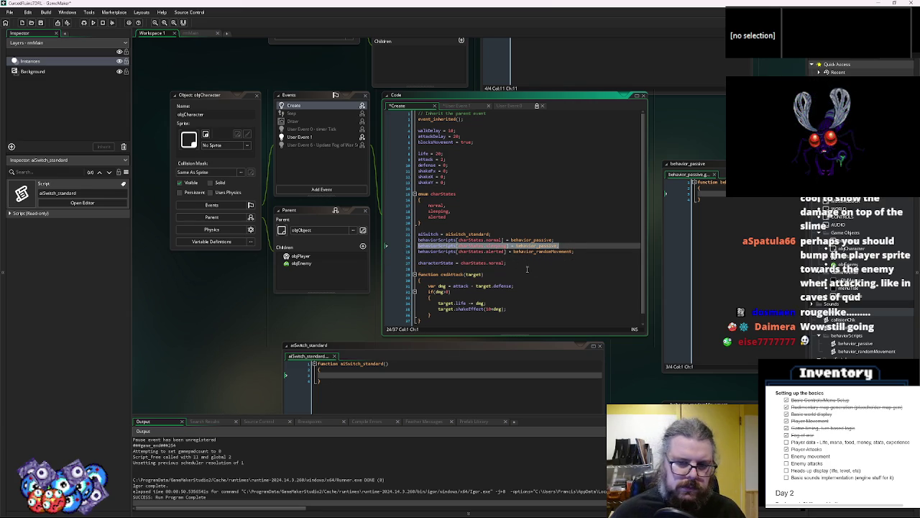
pyautogui.press('Down')
pyautogui.press('Down')
pyautogui.click(507, 279)
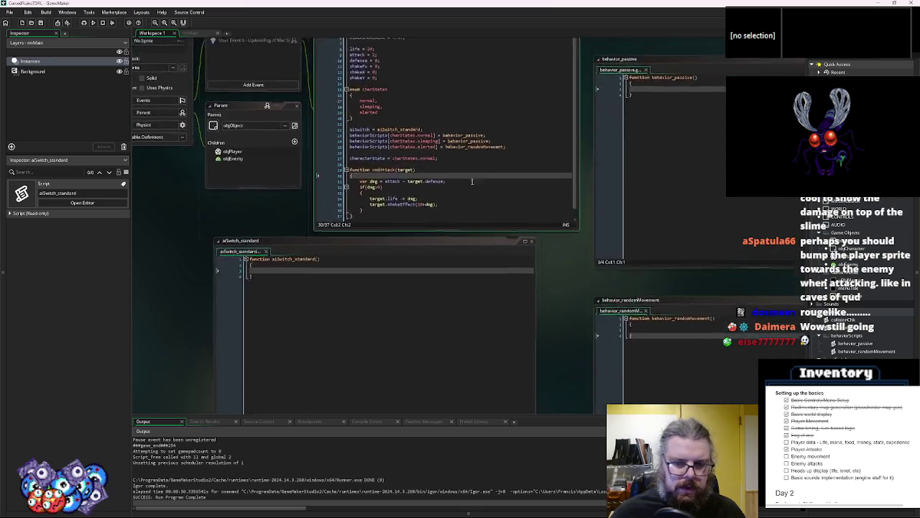
pyautogui.click(492, 227)
pyautogui.tripleClick(484, 233)
# Add a currentAction line below characterState and create a new empty script
pyautogui.press('End')
pyautogui.press('Return')
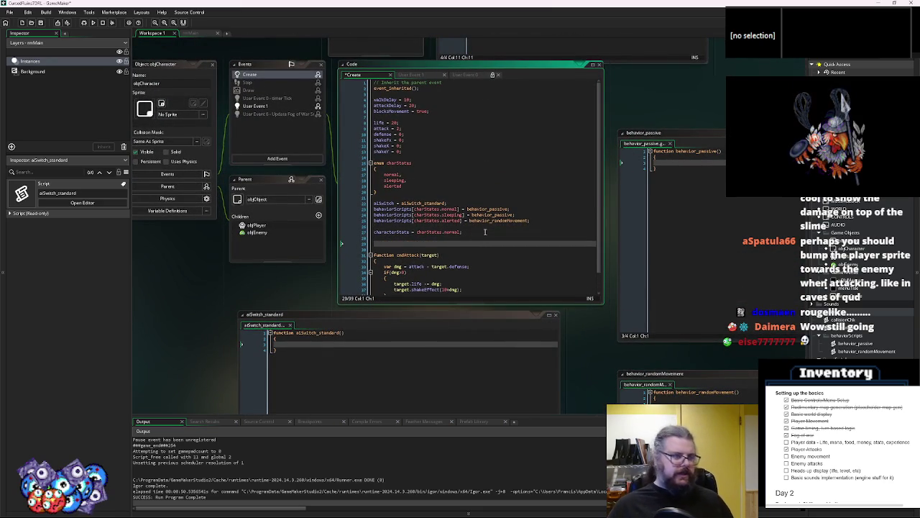
pyautogui.write('currentAI')
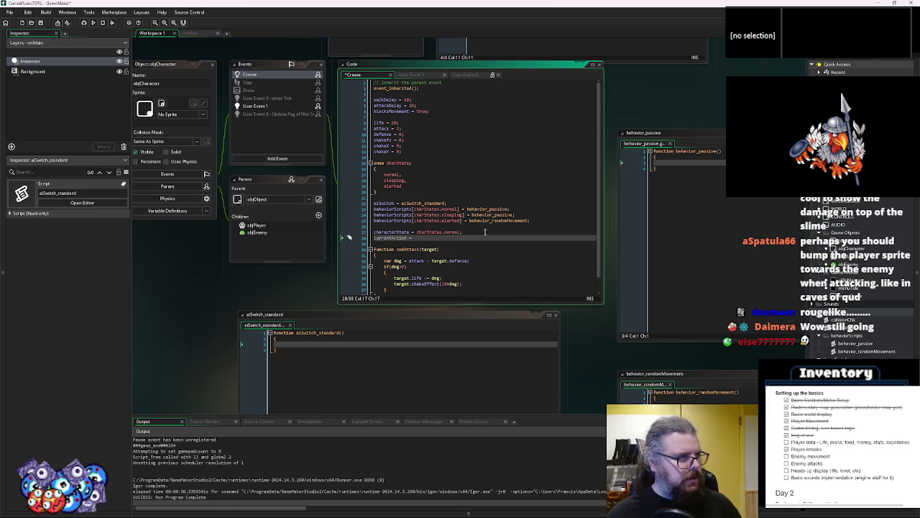
pyautogui.press('Return')
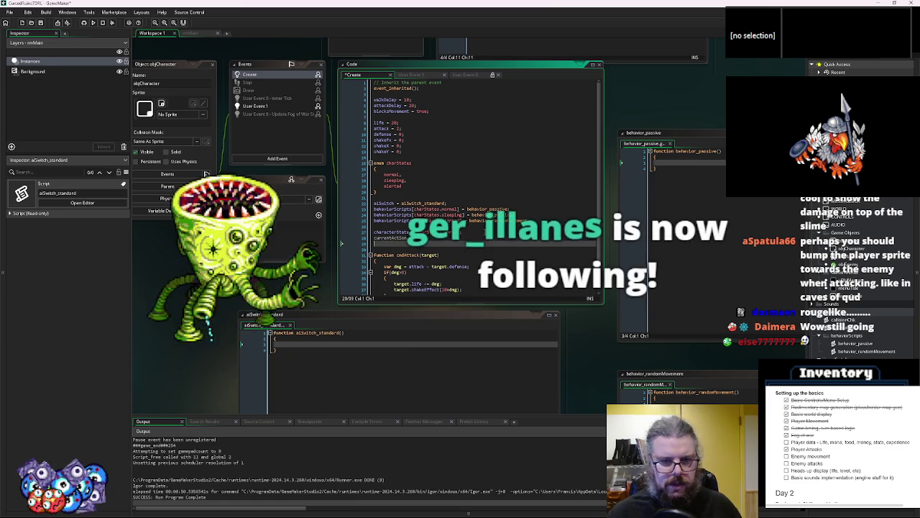
pyautogui.write('currentAction')
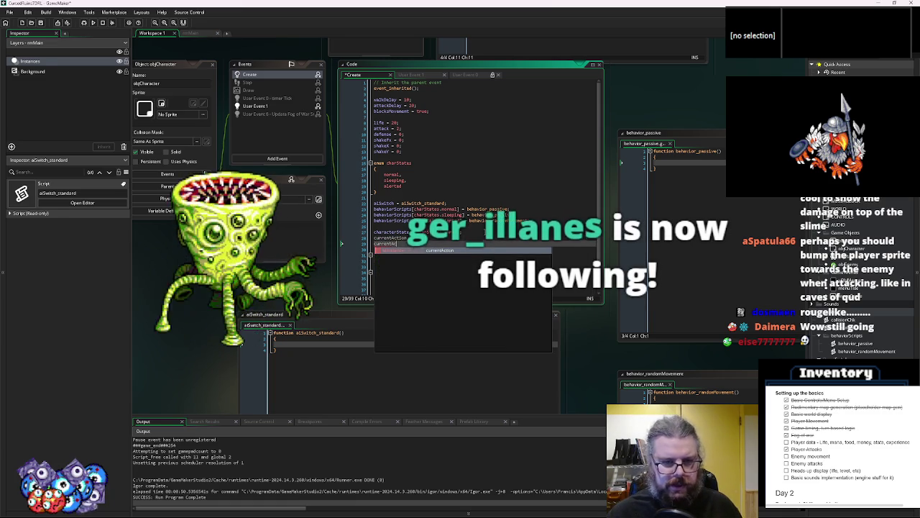
pyautogui.press('BackSpace')
pyautogui.press('BackSpace')
pyautogui.press('BackSpace')
pyautogui.write('beh')
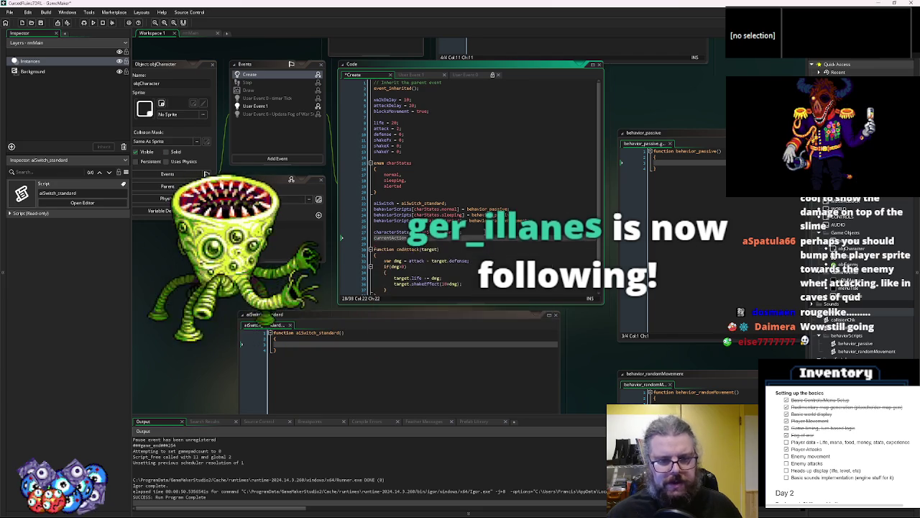
pyautogui.press('BackSpace')
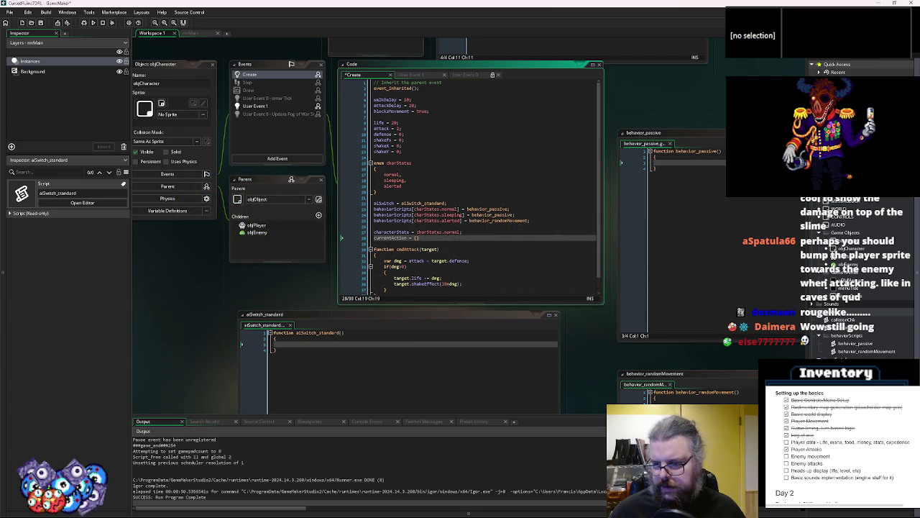
pyautogui.doubleClick(849, 344)
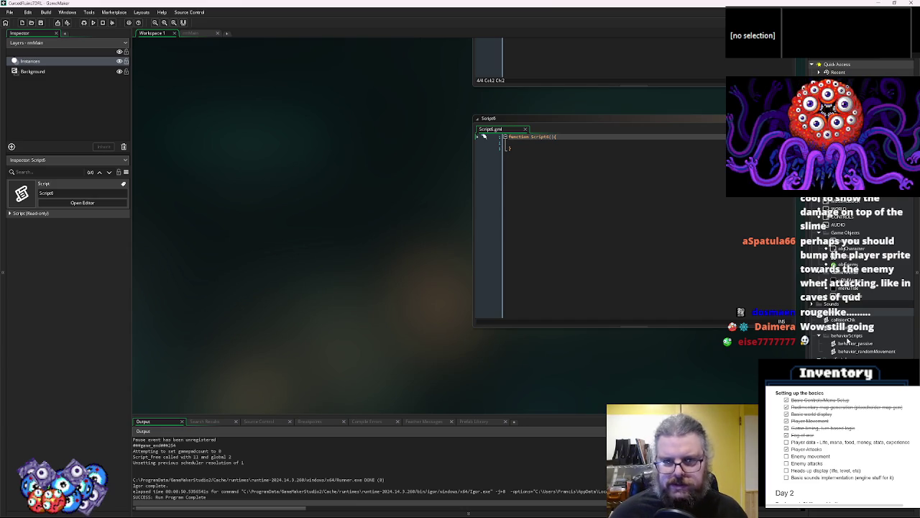
# Rename the new script to characterActions
pyautogui.click(545, 154)
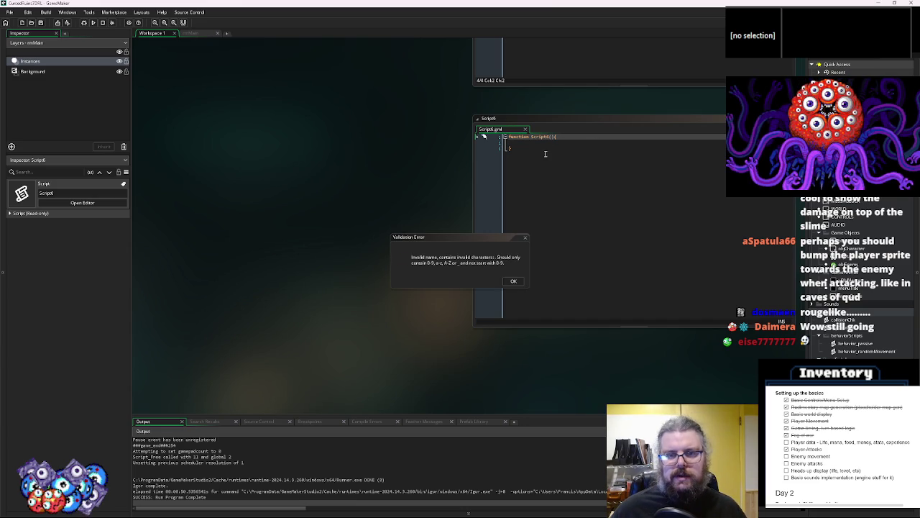
pyautogui.click(514, 280)
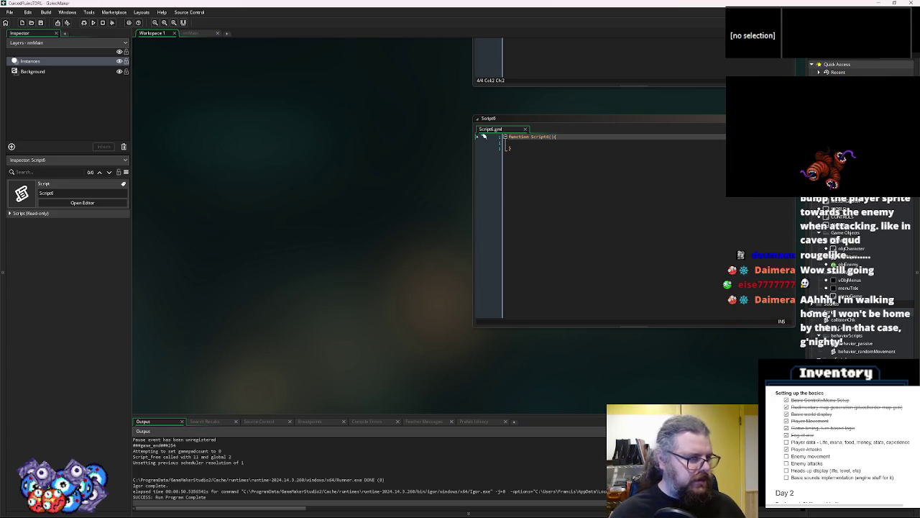
pyautogui.press('Return')
pyautogui.moveTo(557, 117)
pyautogui.mouseDown()
pyautogui.moveTo(377, 84)
pyautogui.moveTo(345, 109)
pyautogui.moveTo(360, 120)
pyautogui.mouseUp()
# Put the characterActions function's opening brace on its own line, leaving an empty body
pyautogui.click(389, 140)
pyautogui.press('Left')
pyautogui.press('Return')
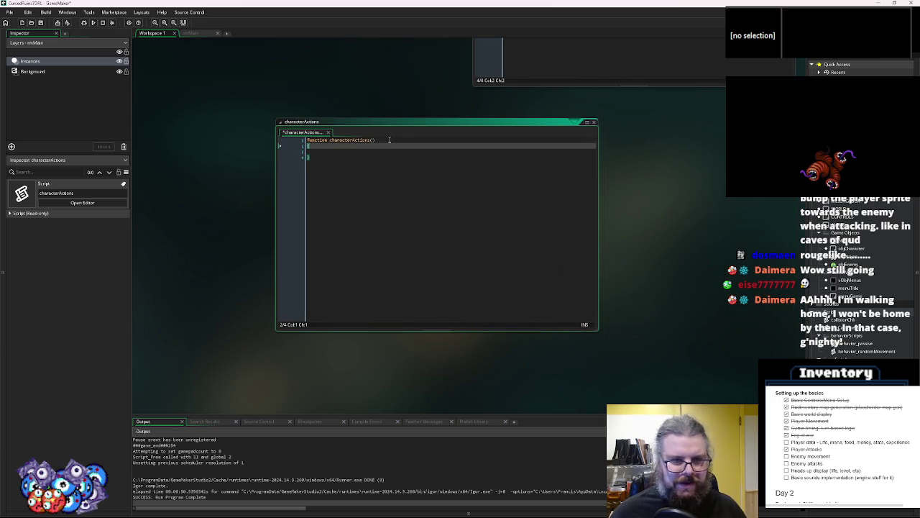
pyautogui.press('End')
pyautogui.press('Return')
pyautogui.press('Down')
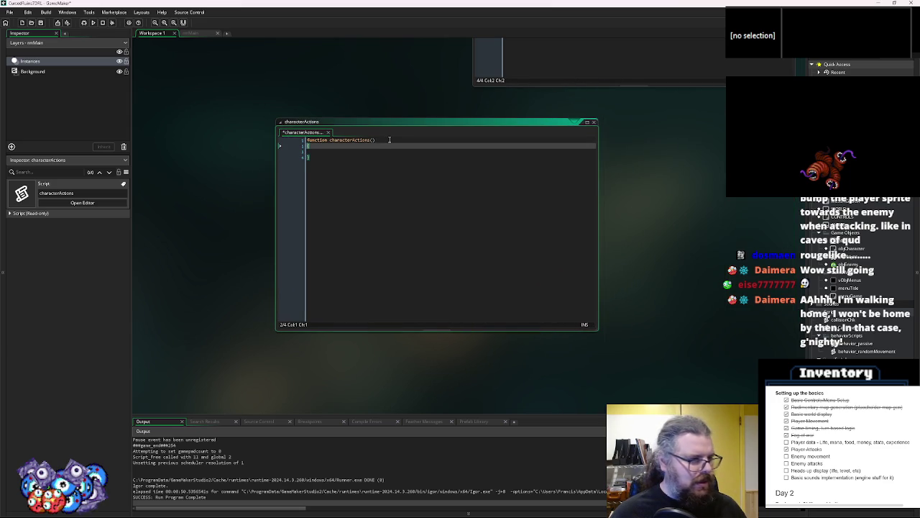
pyautogui.press('Up')
pyautogui.press('Up')
pyautogui.press('Up')
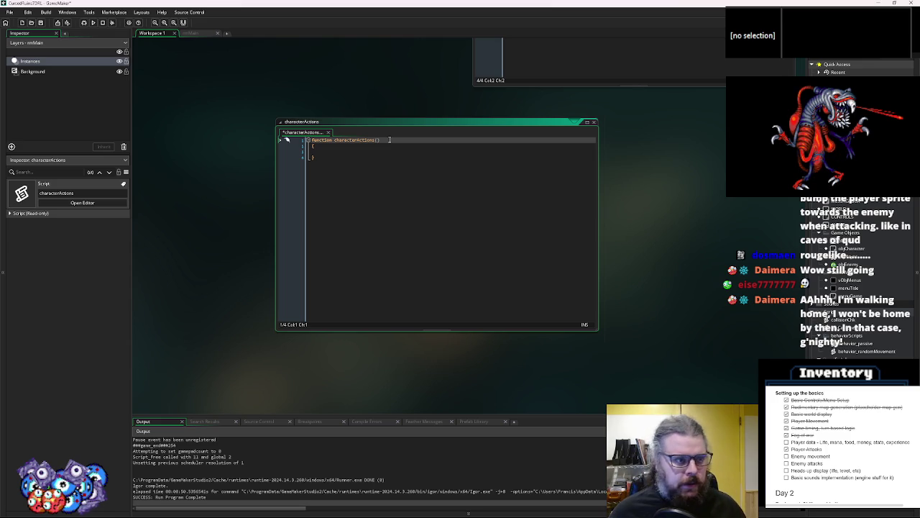
# Save the characterActions script and launch the game in debug mode
pyautogui.click(42, 22)
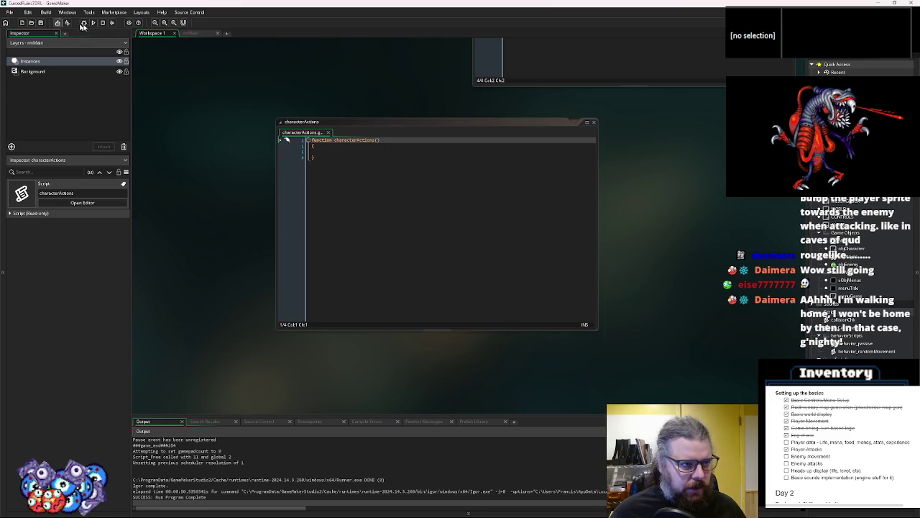
pyautogui.scroll(5, 426, 189)
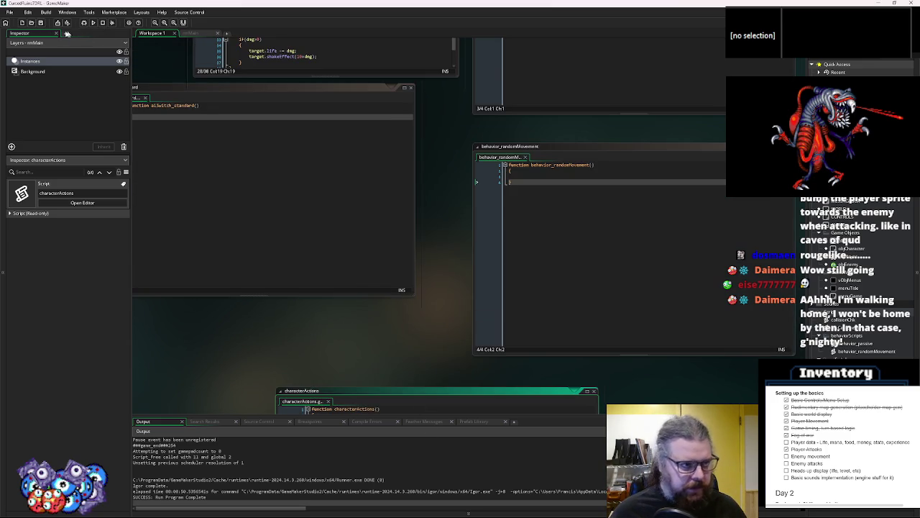
pyautogui.click(83, 23)
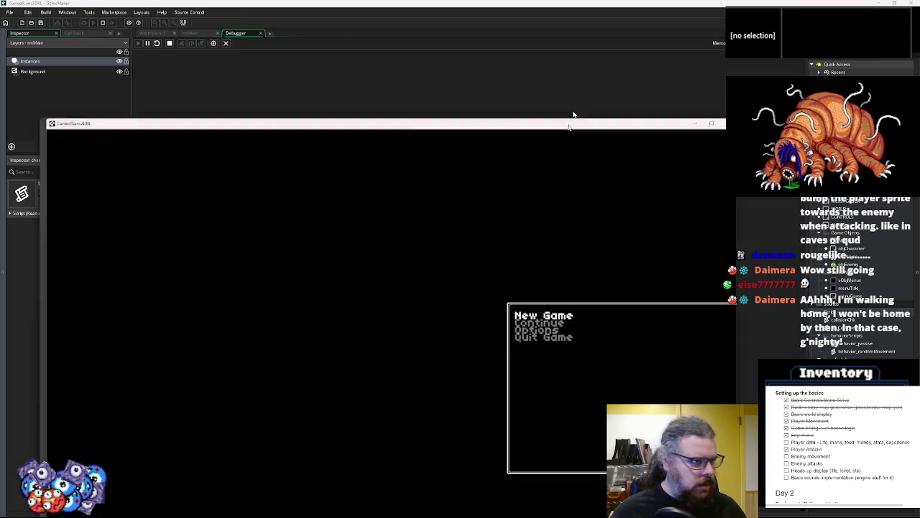
# Maximise the game window, walk the player around the slime-filled dungeon, then close it
pyautogui.moveTo(571, 118); pyautogui.dragTo(543, 2)
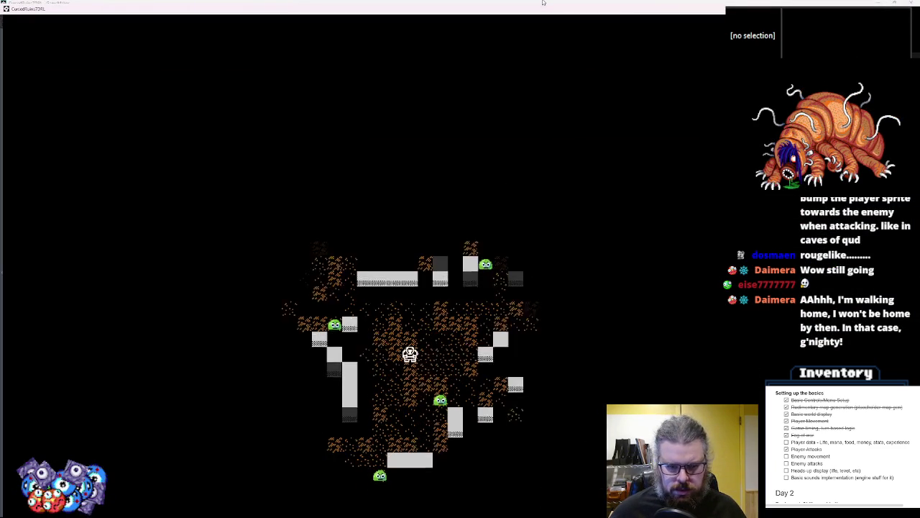
pyautogui.press('Left')
pyautogui.press('Left')
pyautogui.press('Left')
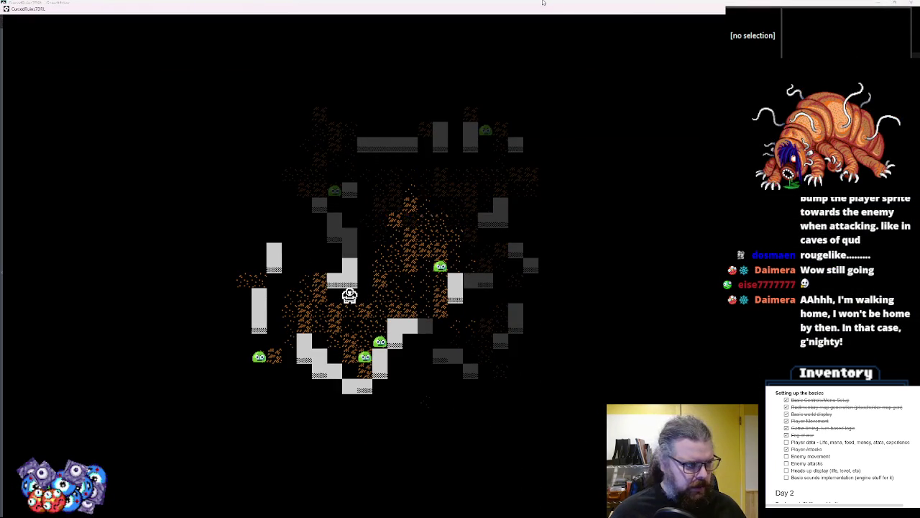
pyautogui.press('Up')
pyautogui.press('Up')
pyautogui.press('Up')
pyautogui.press('Up')
pyautogui.press('Left')
pyautogui.press('Left')
pyautogui.press('Right')
pyautogui.press('Right')
pyautogui.press('Right')
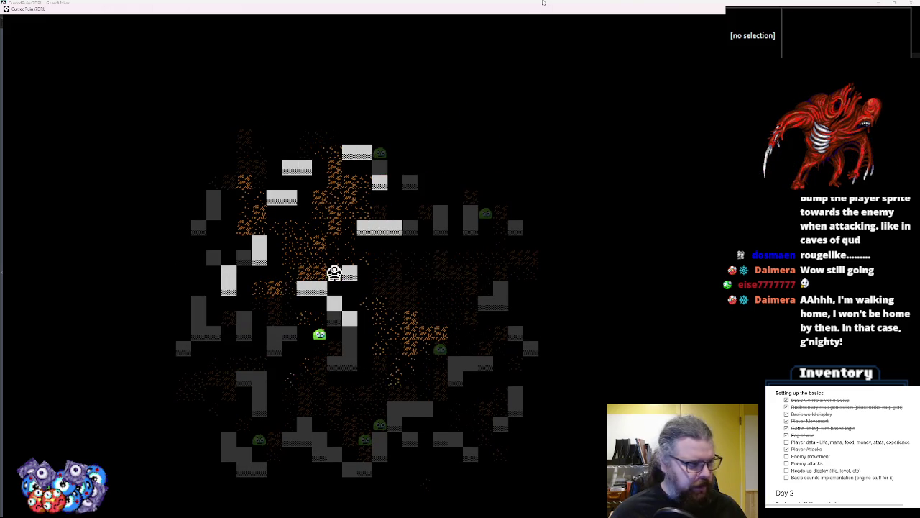
pyautogui.press('Up')
pyautogui.press('Up')
pyautogui.press('Up')
pyautogui.press('Up')
pyautogui.press('Up')
pyautogui.press('Up')
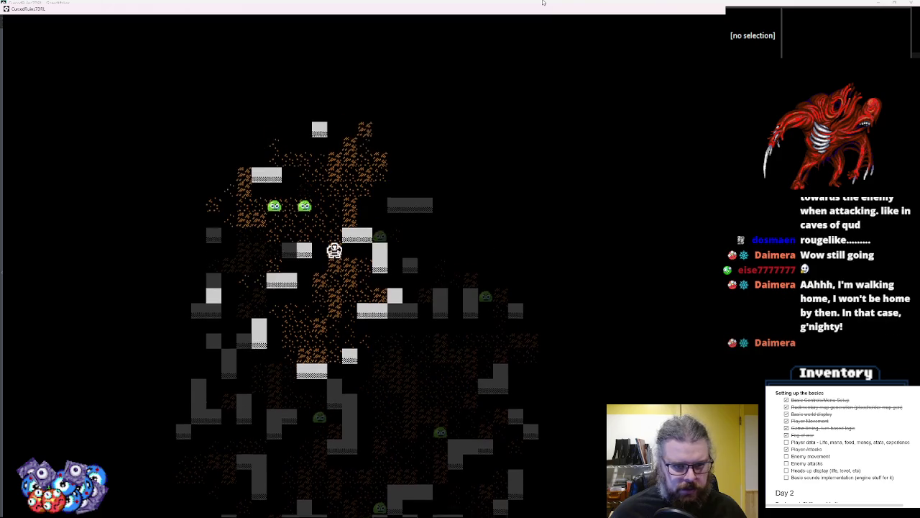
pyautogui.press('Up')
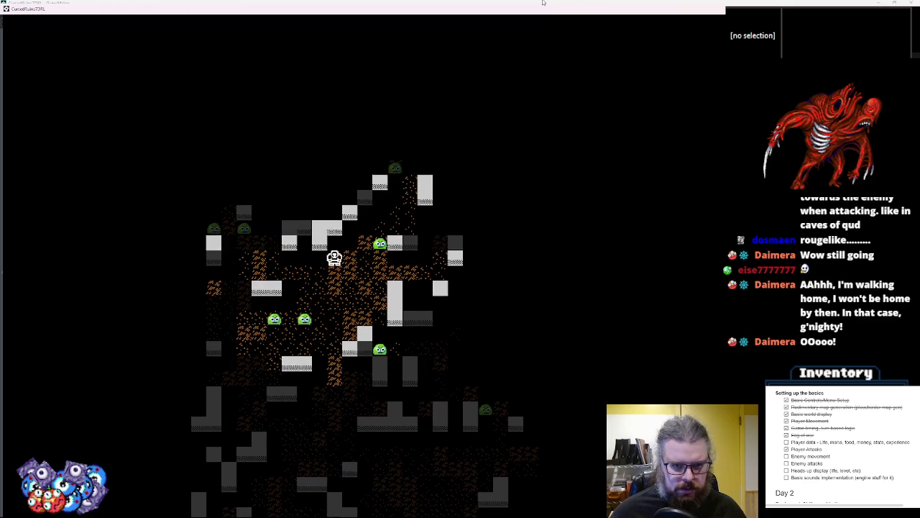
pyautogui.press('Right')
pyautogui.press('Right')
pyautogui.press('Right')
pyautogui.press('Down')
pyautogui.press('Right')
pyautogui.press('Right')
pyautogui.press('Right')
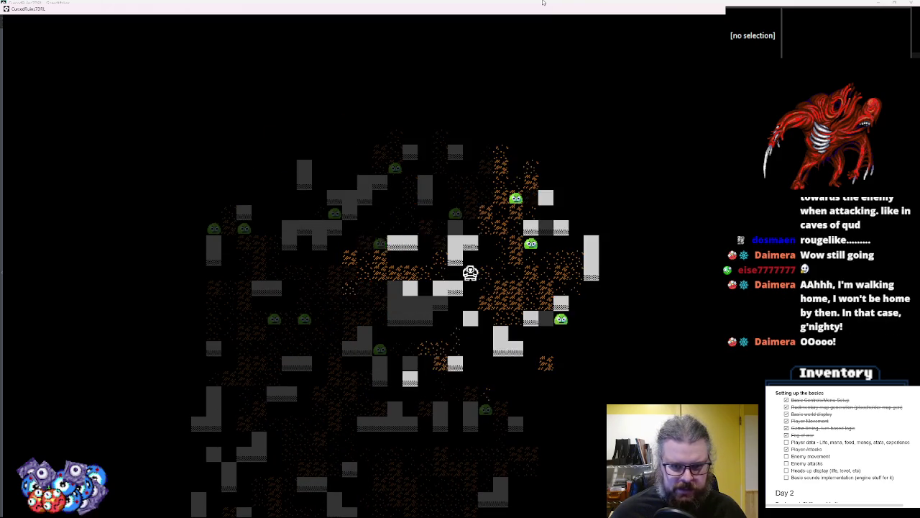
pyautogui.press('Down')
pyautogui.press('Down')
pyautogui.press('Down')
pyautogui.press('Down')
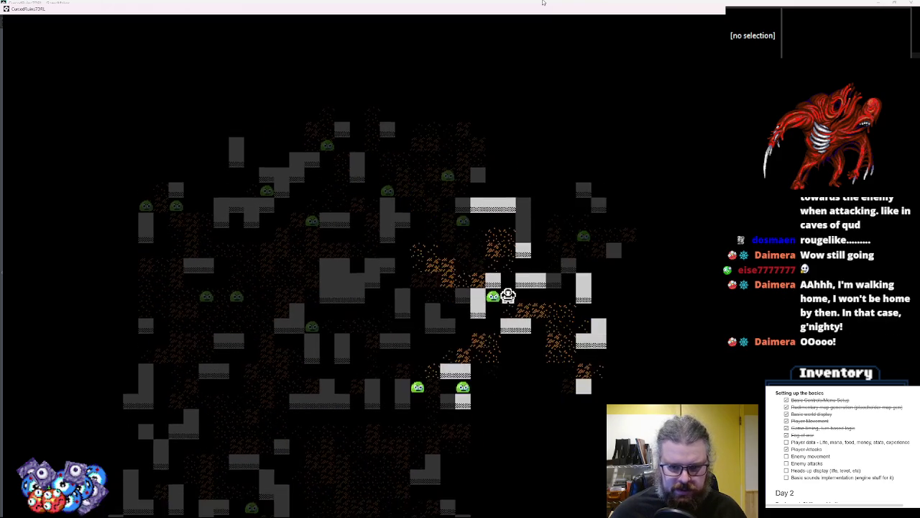
pyautogui.press('Right')
pyautogui.press('Right')
pyautogui.press('Right')
pyautogui.press('Down')
pyautogui.press('Down')
pyautogui.press('Down')
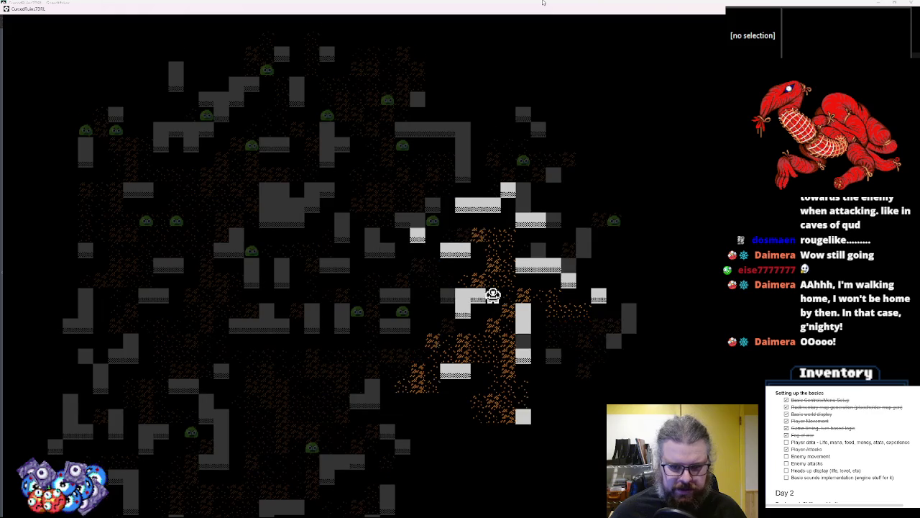
pyautogui.press('Down')
pyautogui.press('Down')
pyautogui.press('Down')
pyautogui.press('Left')
pyautogui.press('Left')
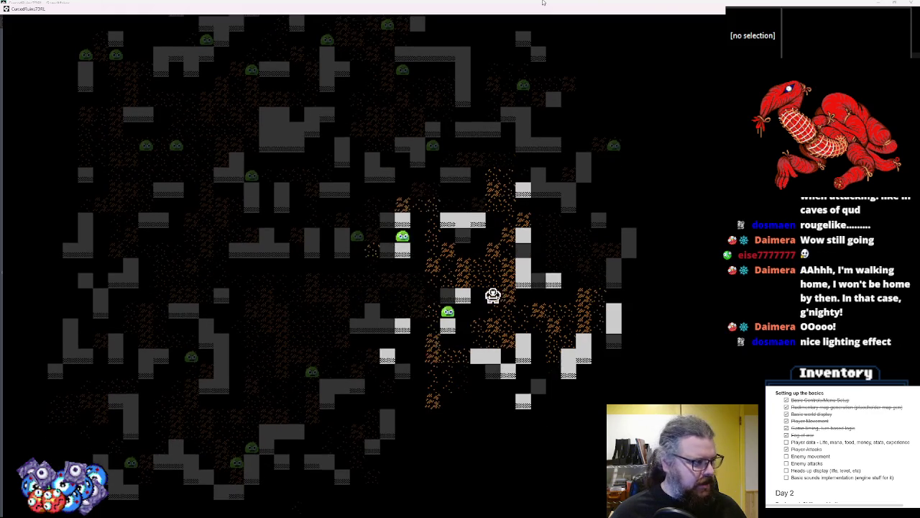
pyautogui.click(914, 2)
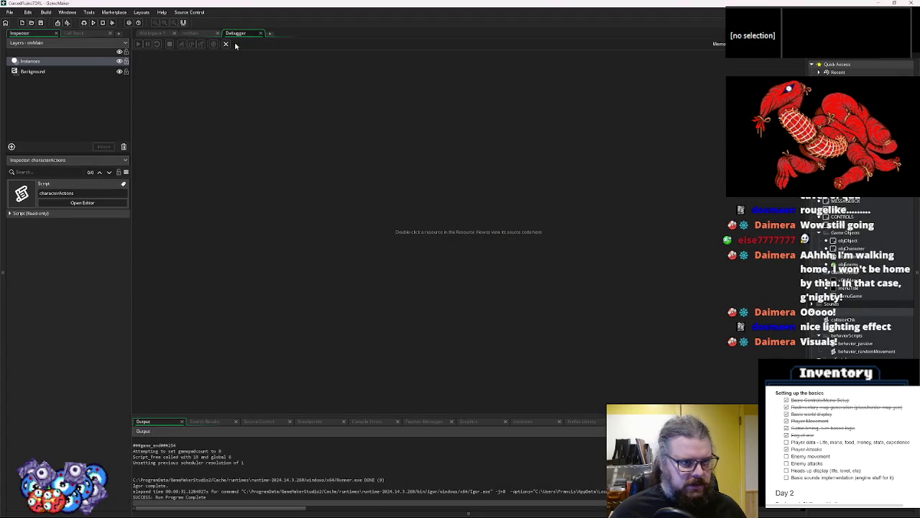
# Close the debugger and reposition the aiSwitch_standard and behavior_randomMovement windows
pyautogui.click(227, 44)
pyautogui.click(273, 214)
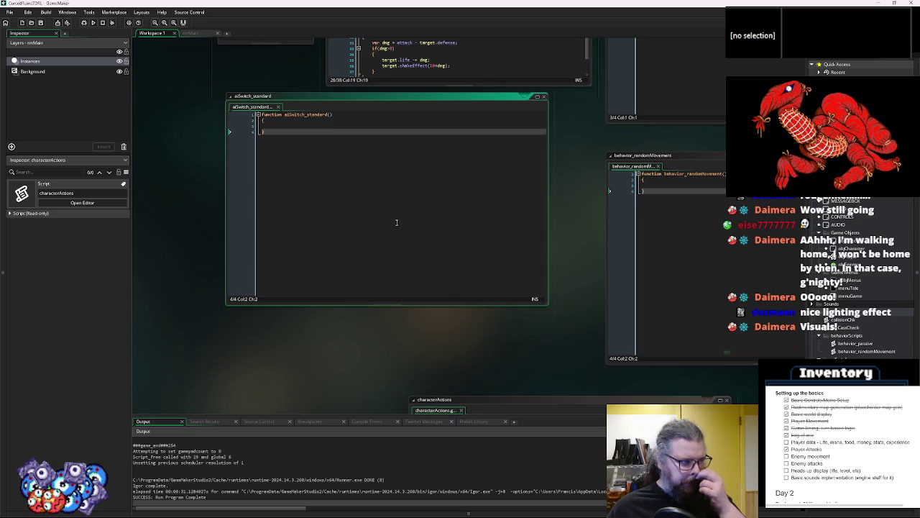
pyautogui.moveTo(397, 222); pyautogui.dragTo(309, 222)
pyautogui.moveTo(259, 154); pyautogui.dragTo(324, 165)
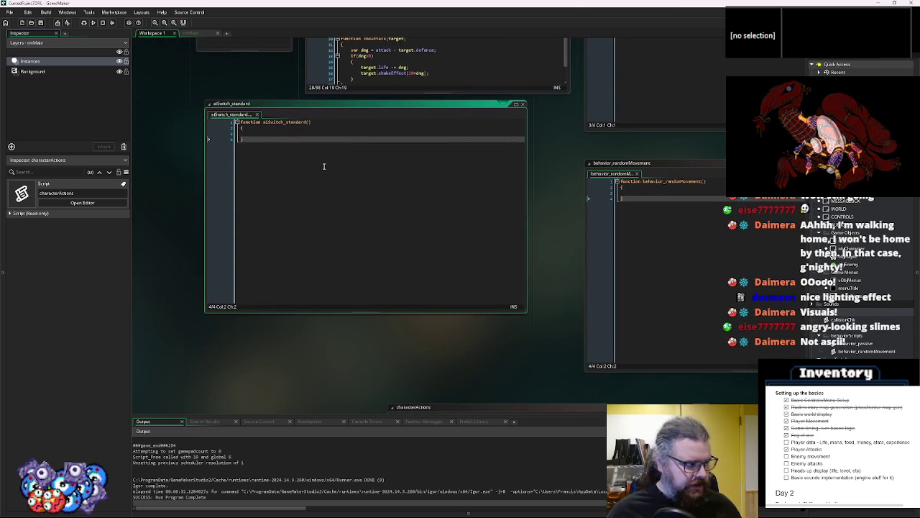
pyautogui.click(333, 130)
pyautogui.moveTo(363, 165); pyautogui.dragTo(243, 230)
pyautogui.moveTo(537, 246)
pyautogui.mouseDown()
pyautogui.moveTo(501, 204)
pyautogui.moveTo(495, 224)
pyautogui.mouseUp()
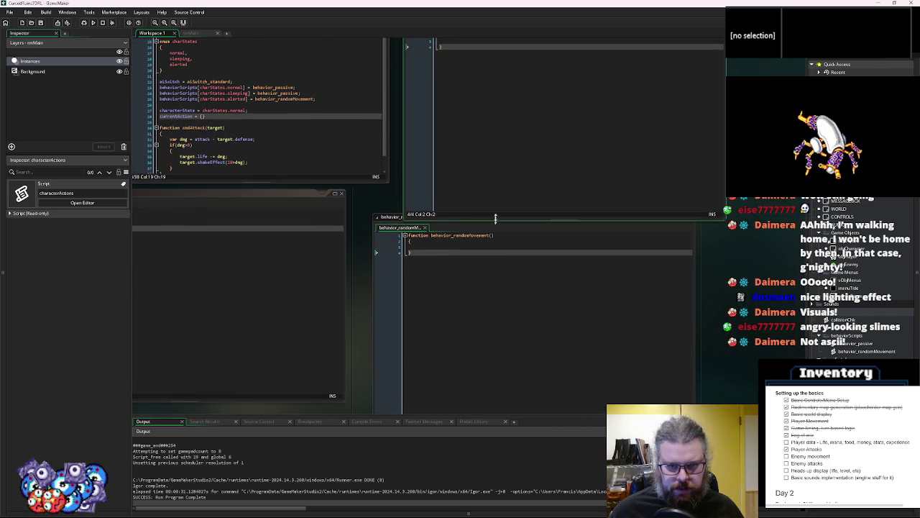
pyautogui.moveTo(500, 138); pyautogui.dragTo(672, 164)
pyautogui.moveTo(659, 234)
pyautogui.mouseDown()
pyautogui.moveTo(719, 226)
pyautogui.moveTo(638, 225)
pyautogui.mouseUp()
pyautogui.moveTo(414, 143); pyautogui.dragTo(408, 224)
pyautogui.click(409, 223)
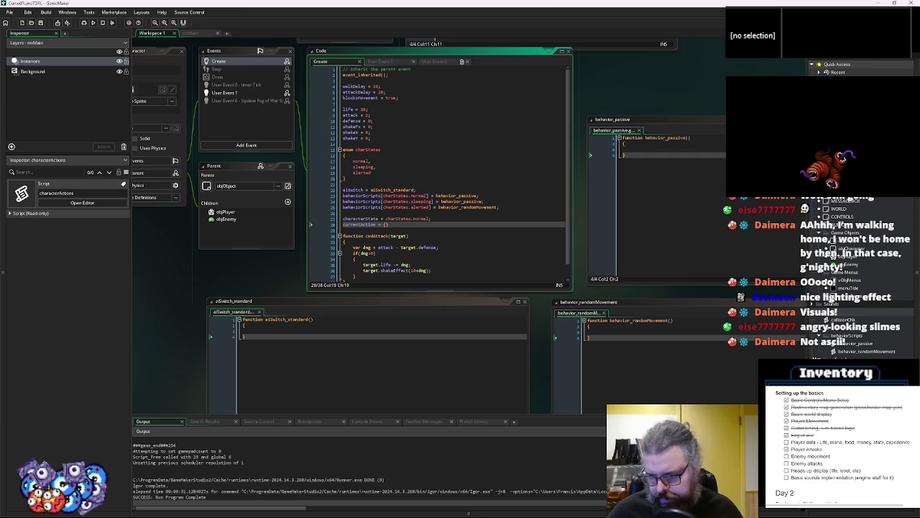
# Pan the workspace to place characterActions beside objCharacter's code windows
pyautogui.moveTo(721, 381); pyautogui.dragTo(628, 292)
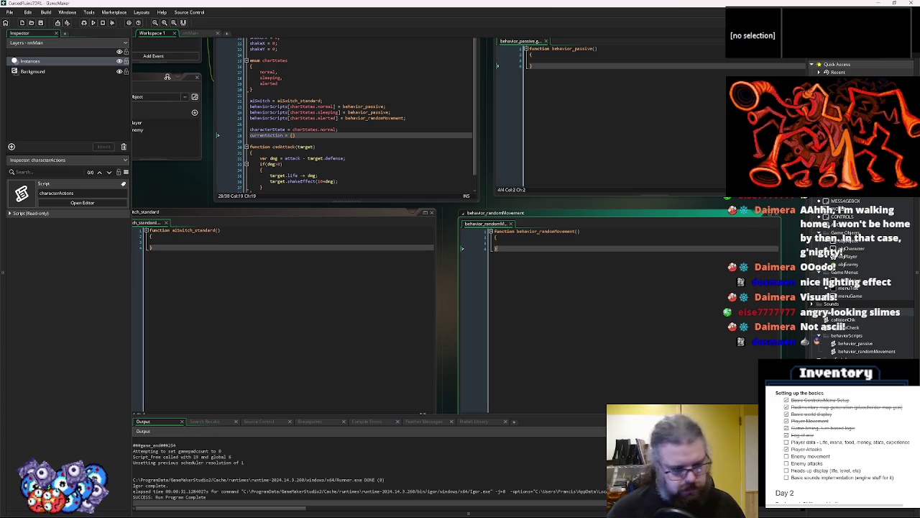
pyautogui.moveTo(673, 300)
pyautogui.mouseDown()
pyautogui.moveTo(669, 239)
pyautogui.moveTo(626, 210)
pyautogui.mouseUp()
pyautogui.moveTo(703, 332); pyautogui.dragTo(740, 465)
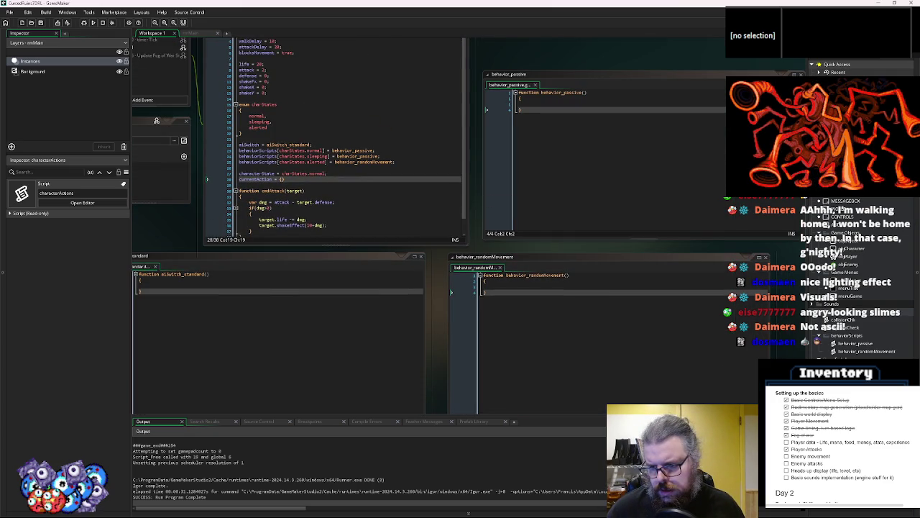
pyautogui.moveTo(403, 432)
pyautogui.mouseDown()
pyautogui.moveTo(402, 407)
pyautogui.moveTo(216, 360)
pyautogui.moveTo(441, 405)
pyautogui.moveTo(297, 314)
pyautogui.moveTo(640, 366)
pyautogui.moveTo(252, 119)
pyautogui.moveTo(312, 143)
pyautogui.mouseUp()
pyautogui.scroll(-2, 308, 312)
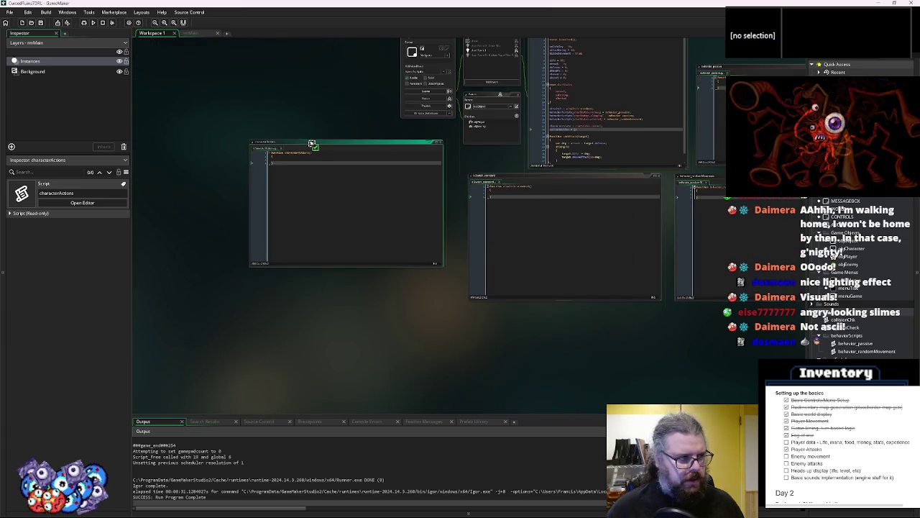
pyautogui.scroll(2, 311, 142)
# Append the constructor keyword to the function header and add a blank line above it
pyautogui.click(320, 177)
pyautogui.click(309, 167)
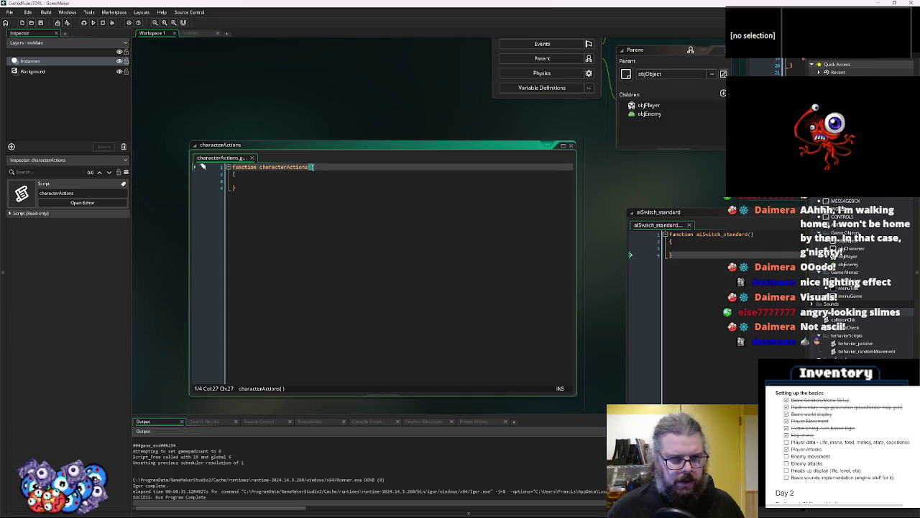
pyautogui.press('End')
pyautogui.write('co')
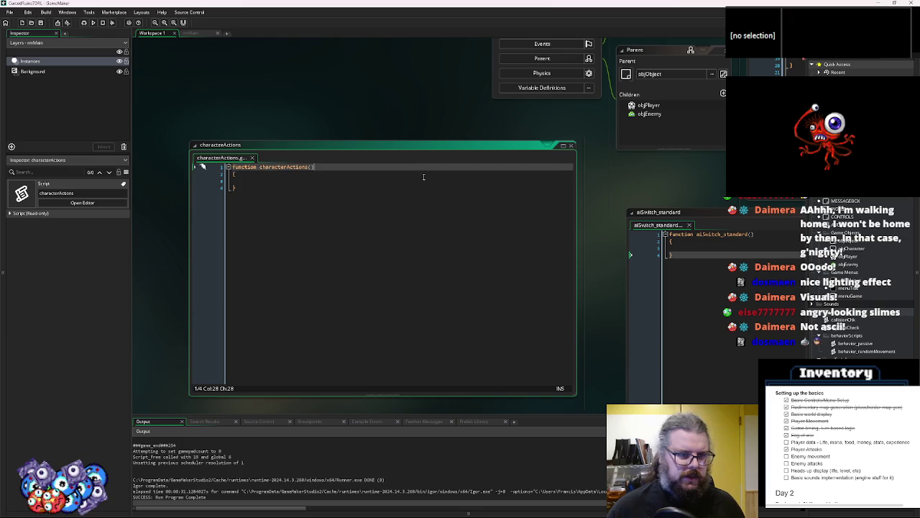
pyautogui.write('nst')
pyautogui.press('Return')
pyautogui.press('Down')
pyautogui.press('Down')
pyautogui.press('Tab')
pyautogui.press('Up')
pyautogui.press('Up')
pyautogui.press('Home')
pyautogui.press('Return')
pyautogui.press('Up')
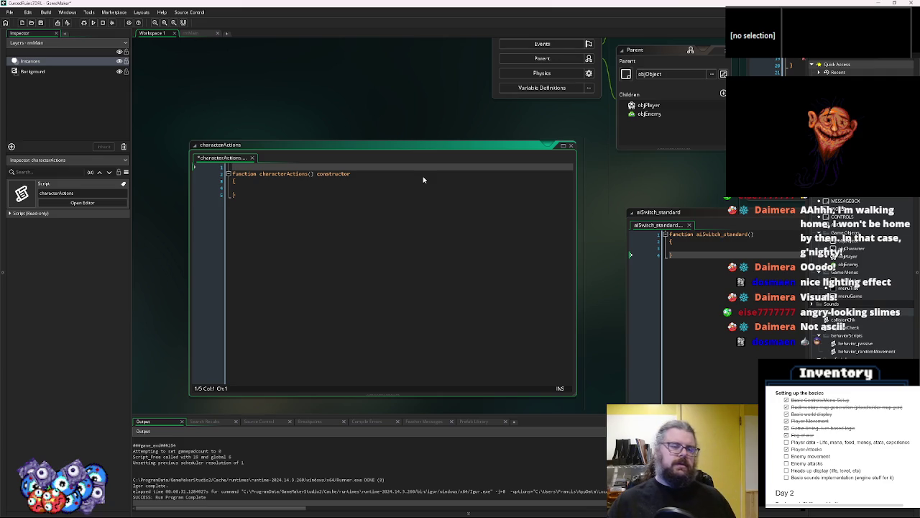
pyautogui.press('Down')
# Rename the function to CharAction, with an extra empty line above the constructor
pyautogui.press('Right')
pyautogui.press('Delete')
pyautogui.write('C')
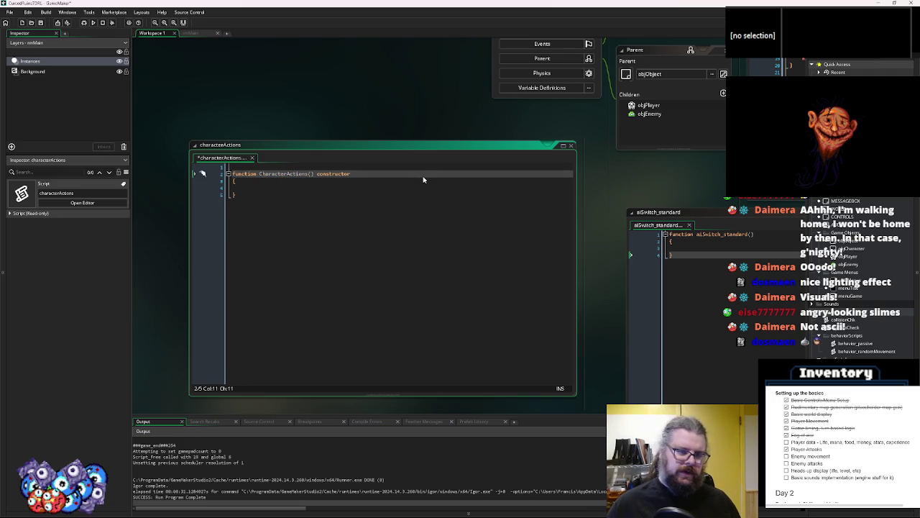
pyautogui.press('Down')
pyautogui.press('Down')
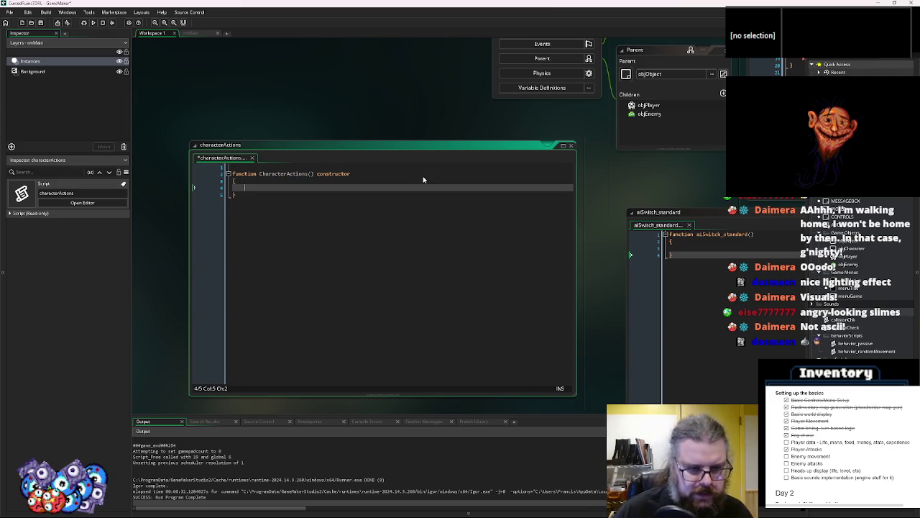
pyautogui.press('Up')
pyautogui.press('Up')
pyautogui.hotkey('ctrl', 'Right')
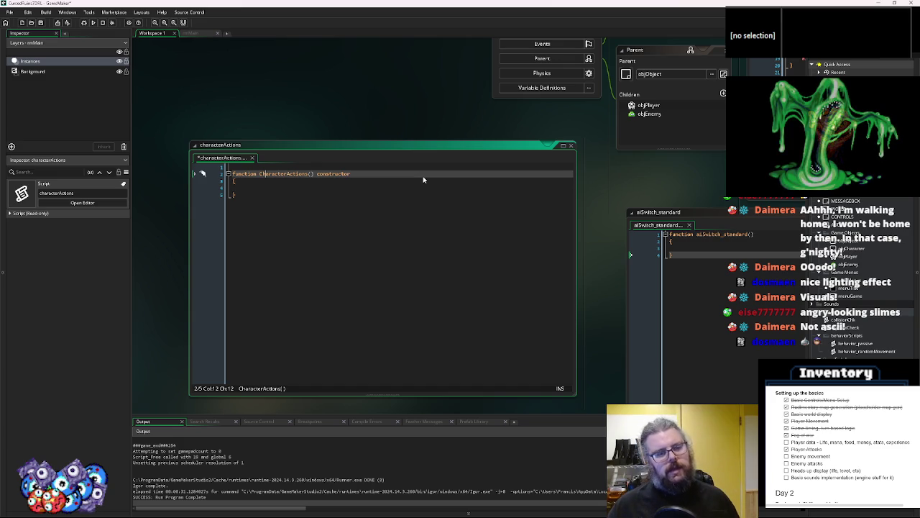
pyautogui.hotkey('ctrl', 'Right')
pyautogui.press('BackSpace')
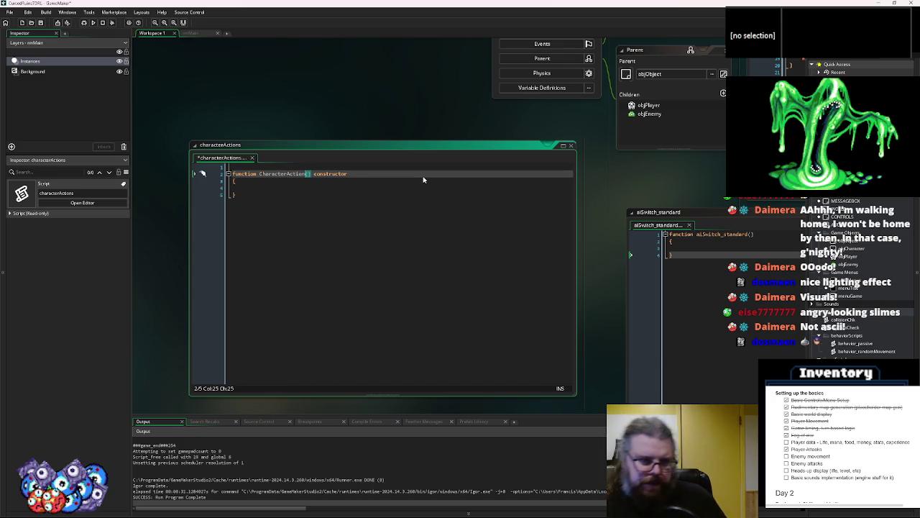
pyautogui.press('Left')
pyautogui.press('Left')
pyautogui.press('Left')
pyautogui.press('BackSpace')
pyautogui.press('BackSpace')
pyautogui.press('BackSpace')
pyautogui.press('BackSpace')
pyautogui.press('BackSpace')
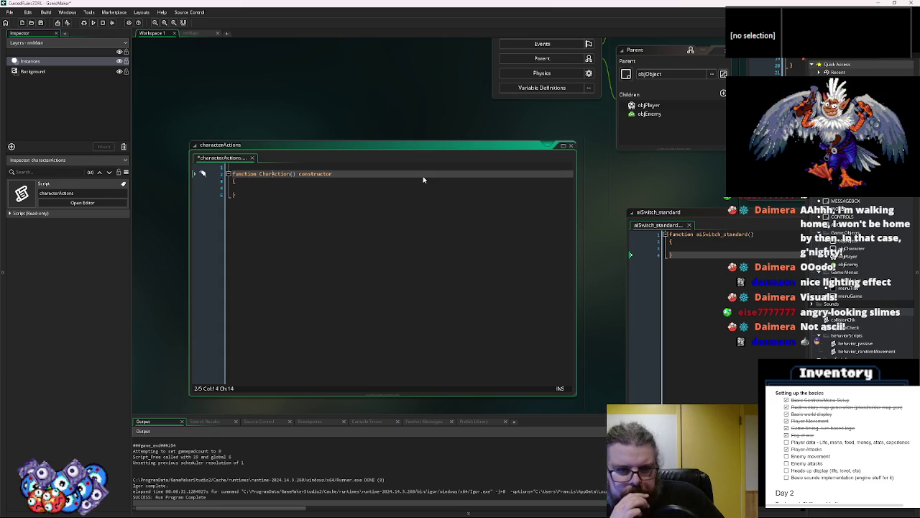
pyautogui.press('Home')
pyautogui.press('Return')
pyautogui.press('Return')
pyautogui.press('Up')
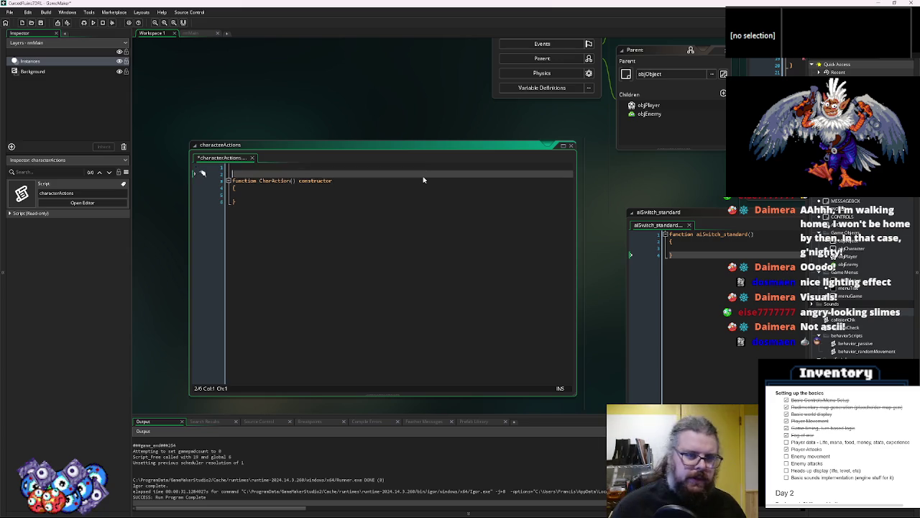
# Declare an actionType enum with an empty brace block above the CharAction constructor
pyautogui.write('num ')
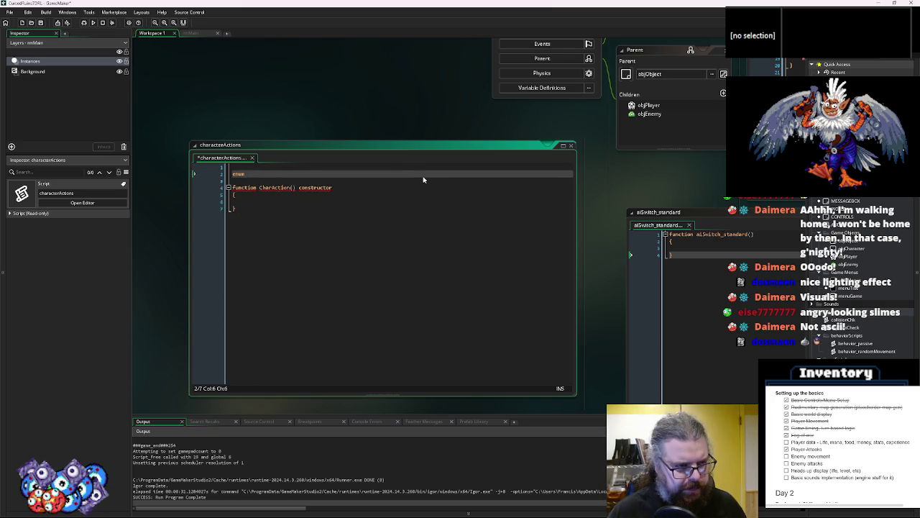
pyautogui.write('actionType')
pyautogui.press('Return')
pyautogui.write('{')
pyautogui.press('Return')
pyautogui.write('}')
pyautogui.press('Up')
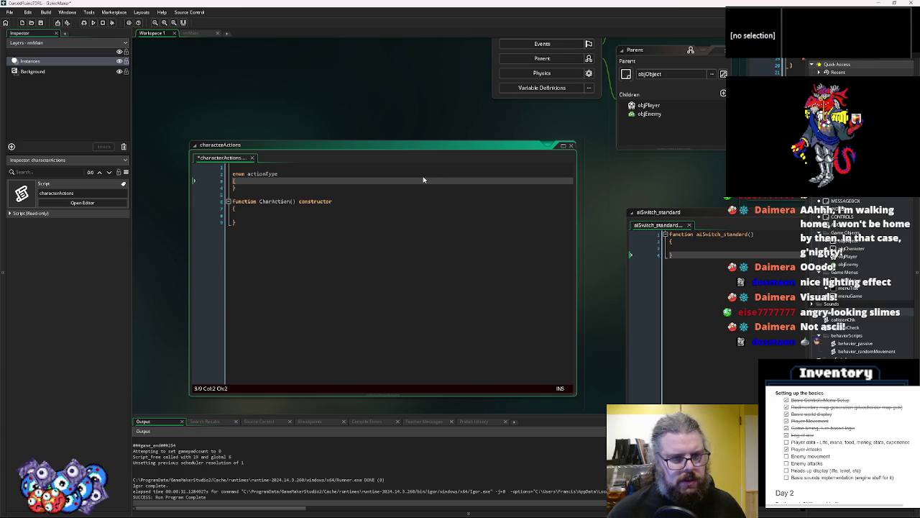
pyautogui.press('Return')
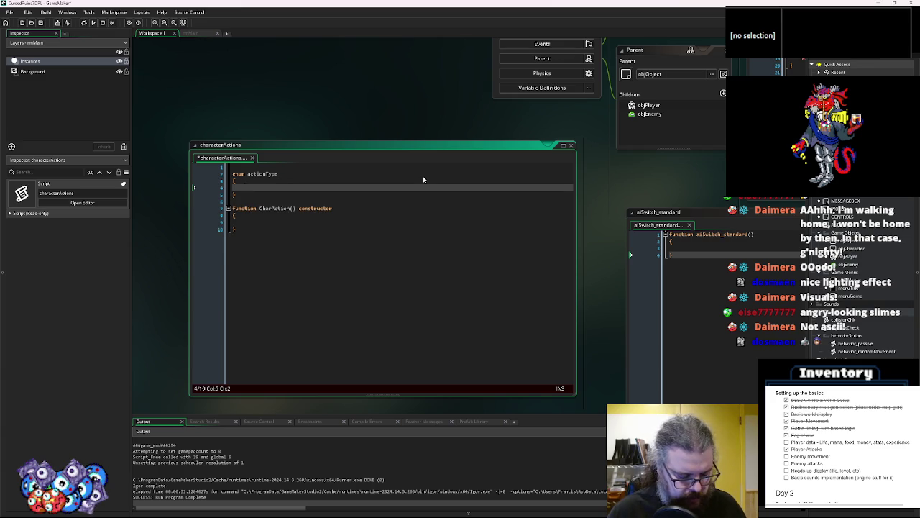
pyautogui.write('walk,')
# List walk, run, attack, useItem and useSkill as actionType entries
pyautogui.press('Return')
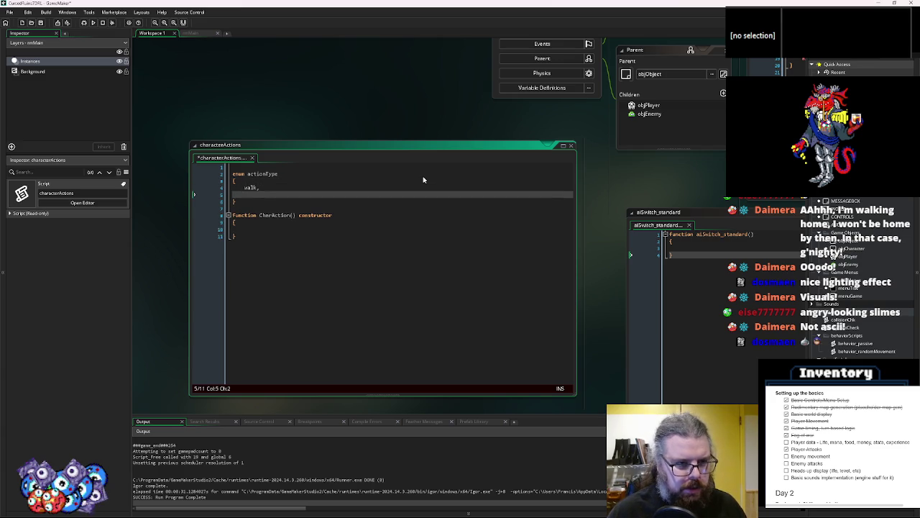
pyautogui.write('un,')
pyautogui.press('Return')
pyautogui.write('at')
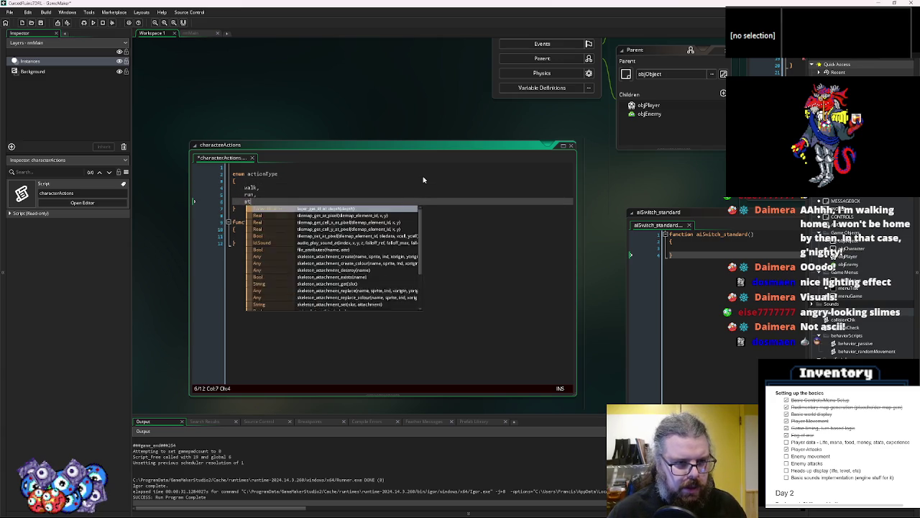
pyautogui.write('tack,')
pyautogui.press('Return')
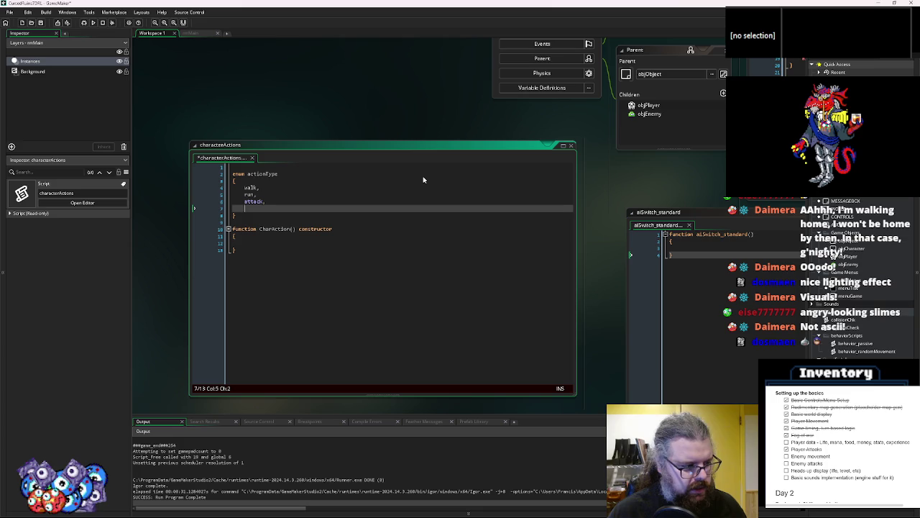
pyautogui.write('useItem,')
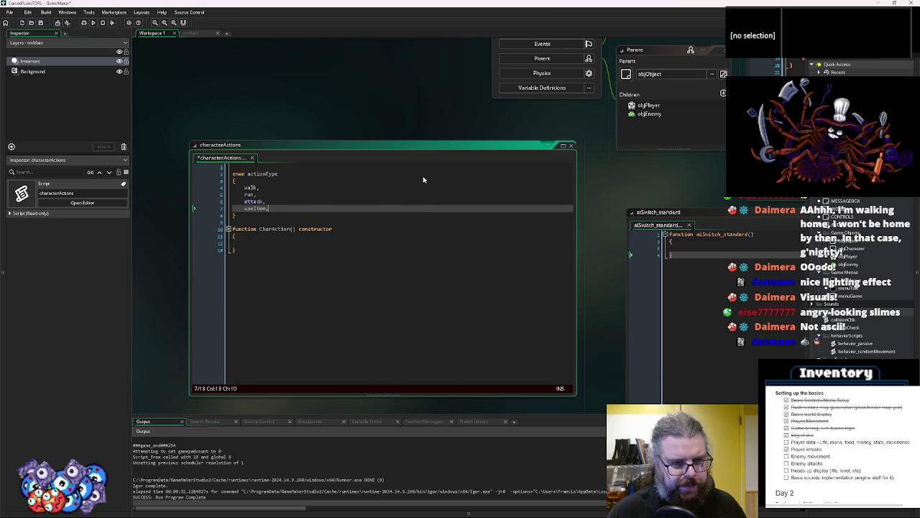
pyautogui.press('Return')
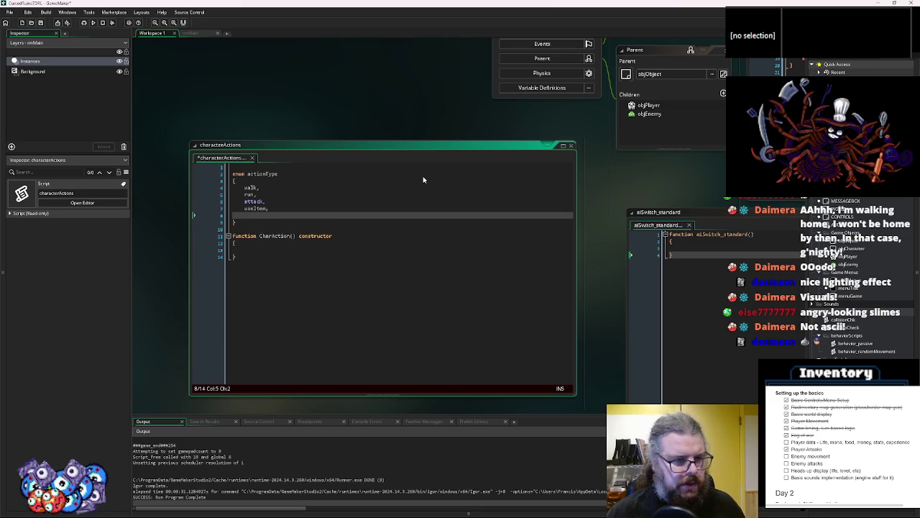
pyautogui.write('useSkill')
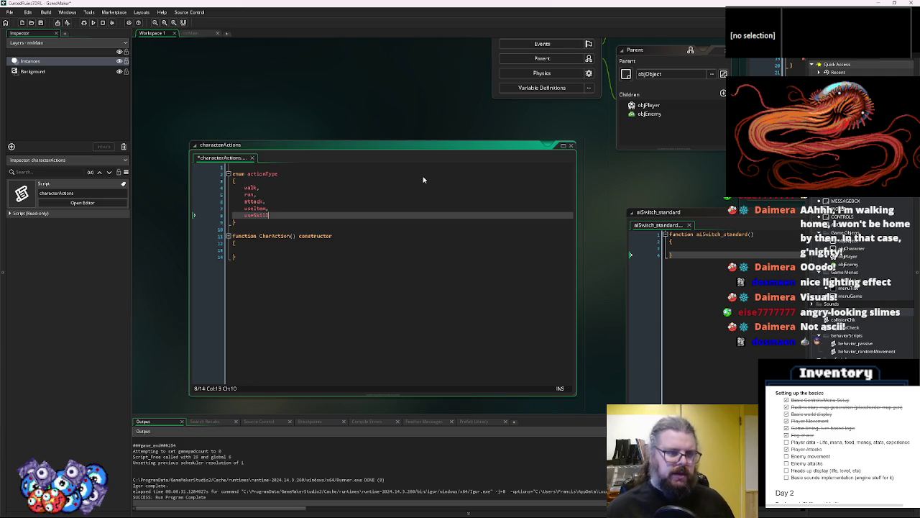
# Insert wait as the first actionType entry, above walk
pyautogui.press('Up')
pyautogui.press('Up')
pyautogui.press('Up')
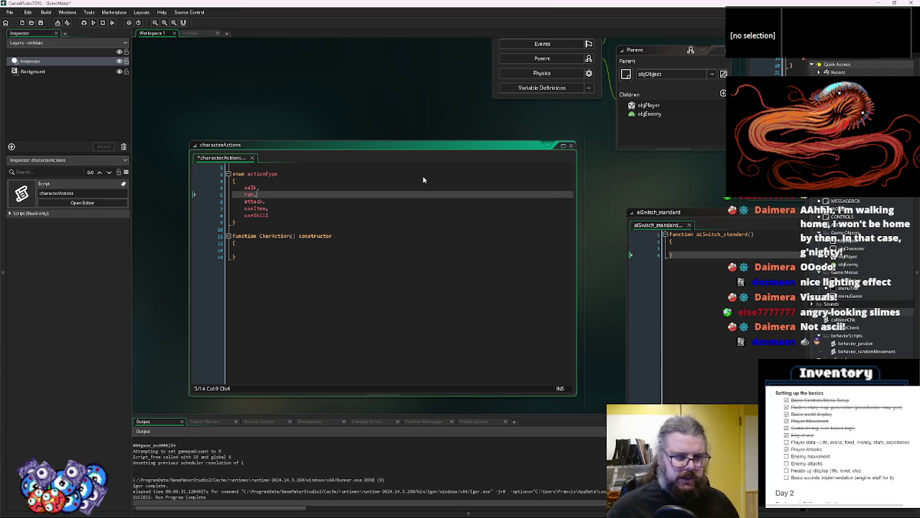
pyautogui.press('Return')
pyautogui.press('Up')
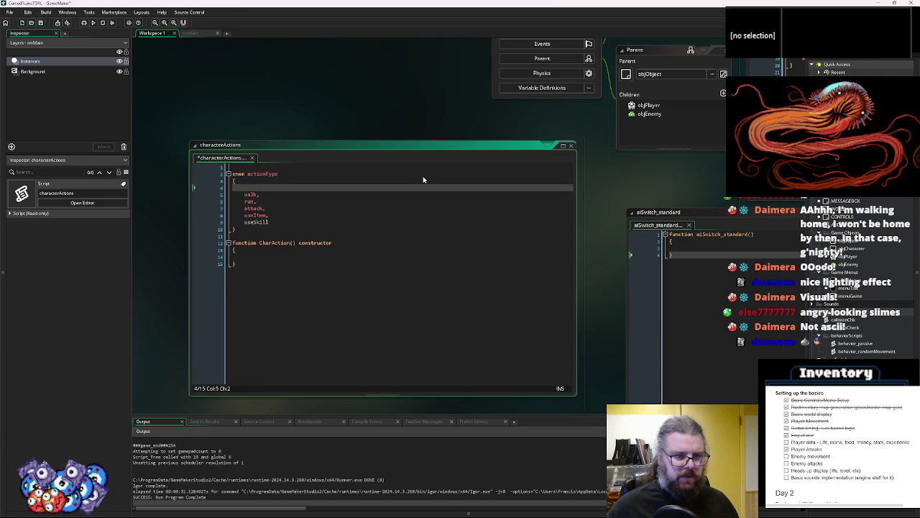
pyautogui.write('wait,')
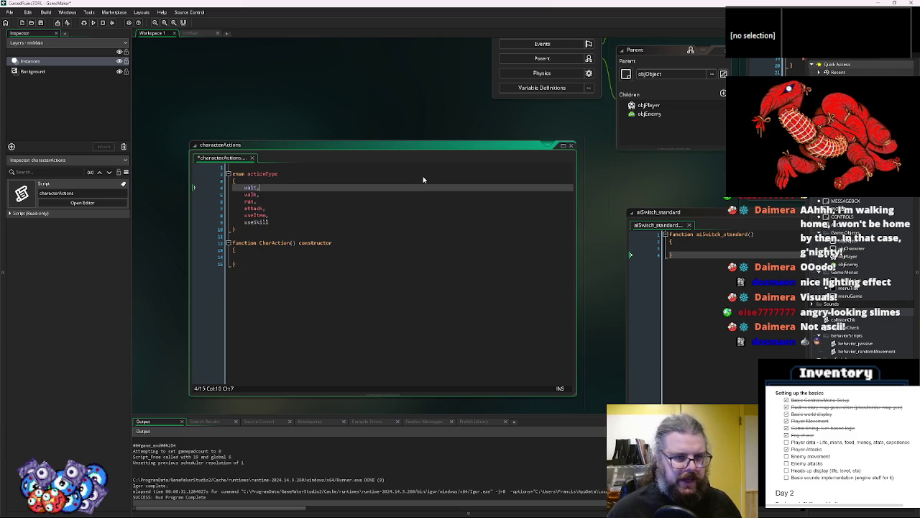
pyautogui.press('Right')
pyautogui.press('Right')
pyautogui.press('Right')
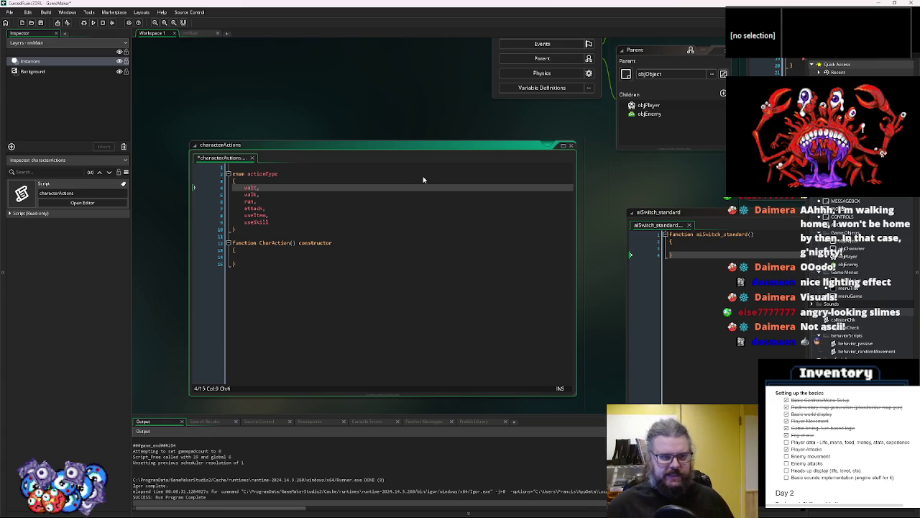
pyautogui.click(329, 263)
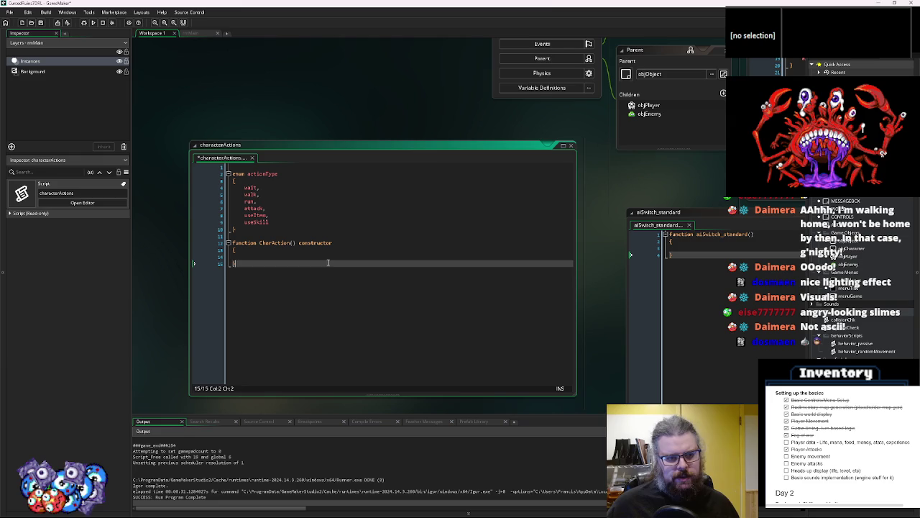
# Assign type = _type in the constructor body, keeping _type without a default value
pyautogui.click(334, 258)
pyautogui.write('actionType')
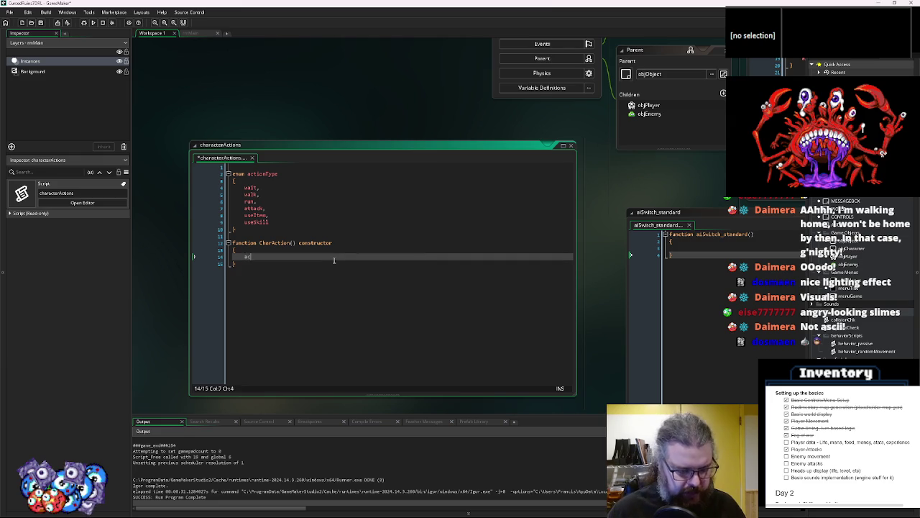
pyautogui.write(' =')
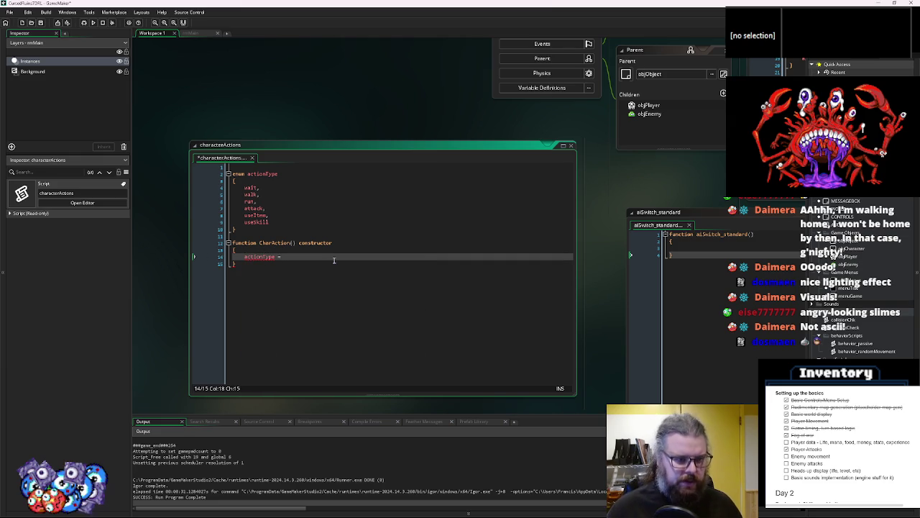
pyautogui.press('BackSpace')
pyautogui.press('BackSpace')
pyautogui.press('BackSpace')
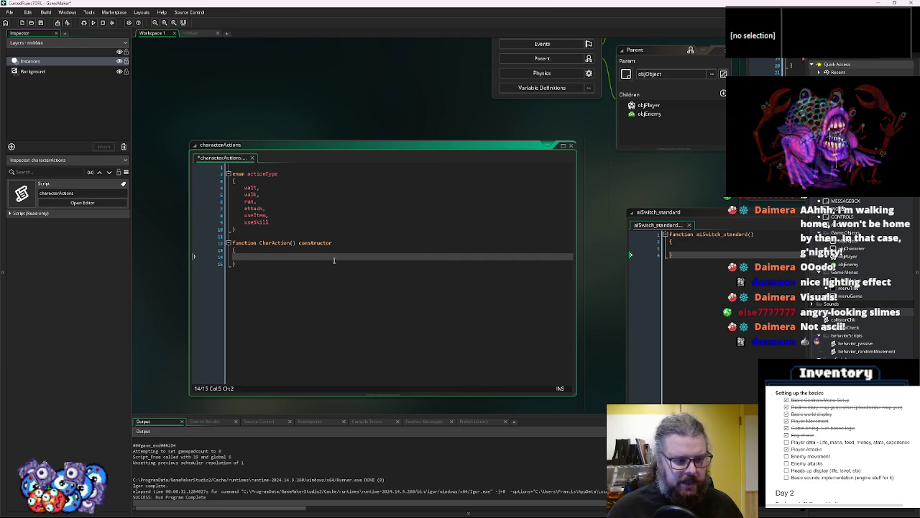
pyautogui.write('type = ')
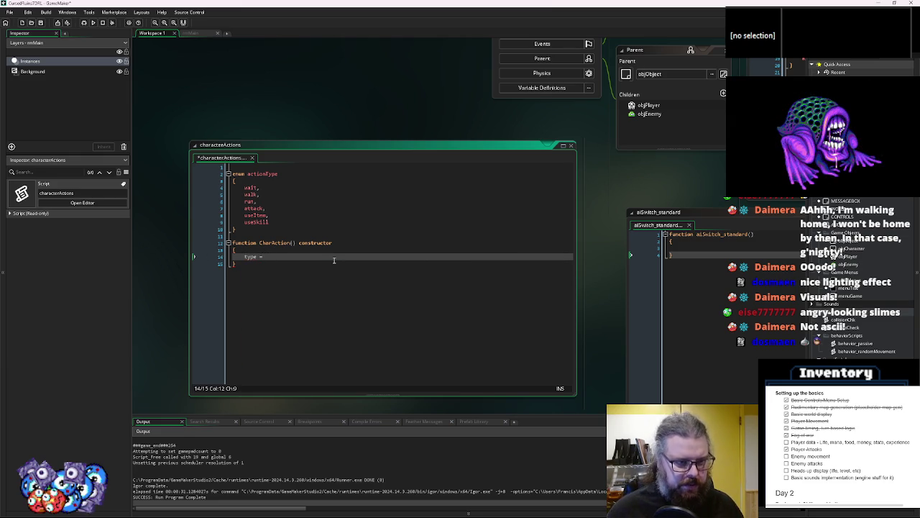
pyautogui.write('a')
pyautogui.press('BackSpace')
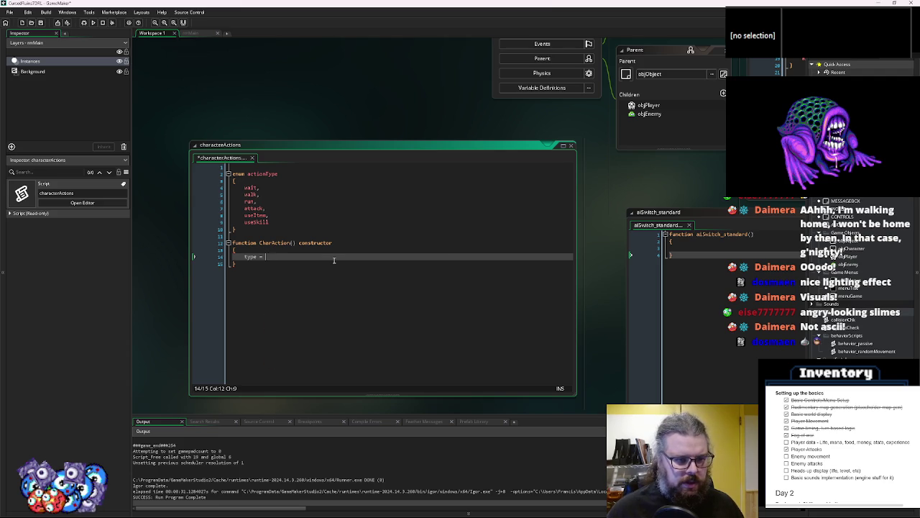
pyautogui.press('Up')
pyautogui.press('Right')
pyautogui.press('Right')
pyautogui.press('Right')
pyautogui.press('Right')
pyautogui.press('Right')
pyautogui.press('Right')
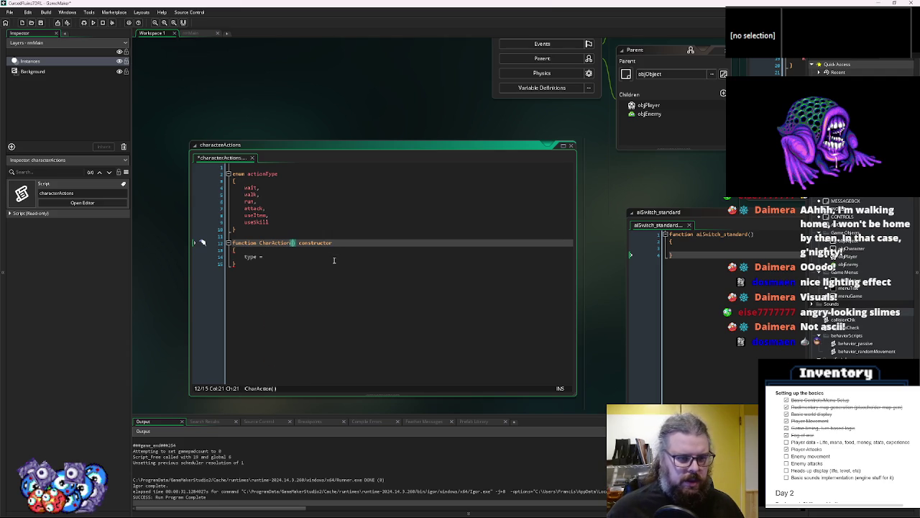
pyautogui.write('_type')
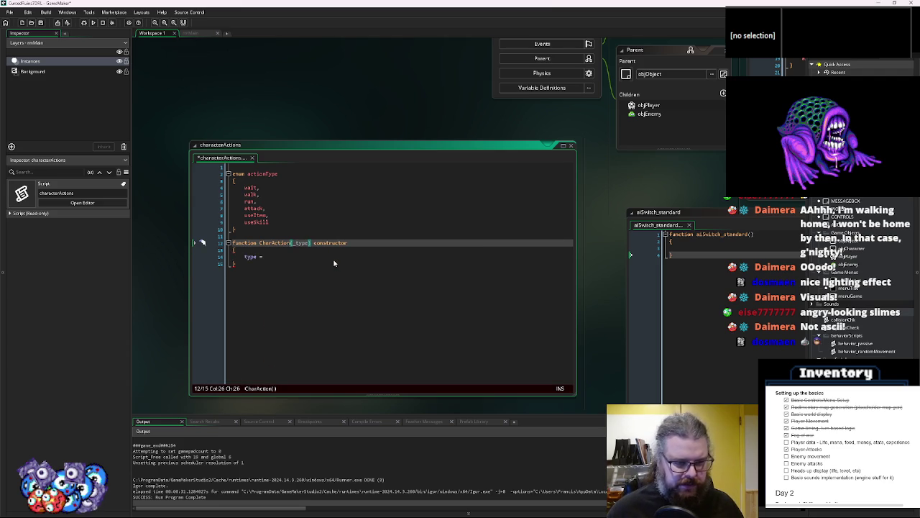
pyautogui.write(' = acti')
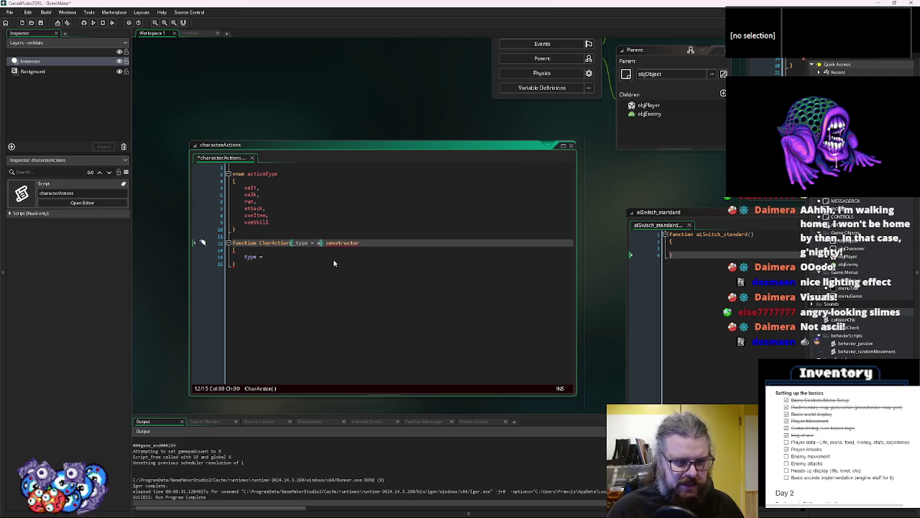
pyautogui.write('onType.')
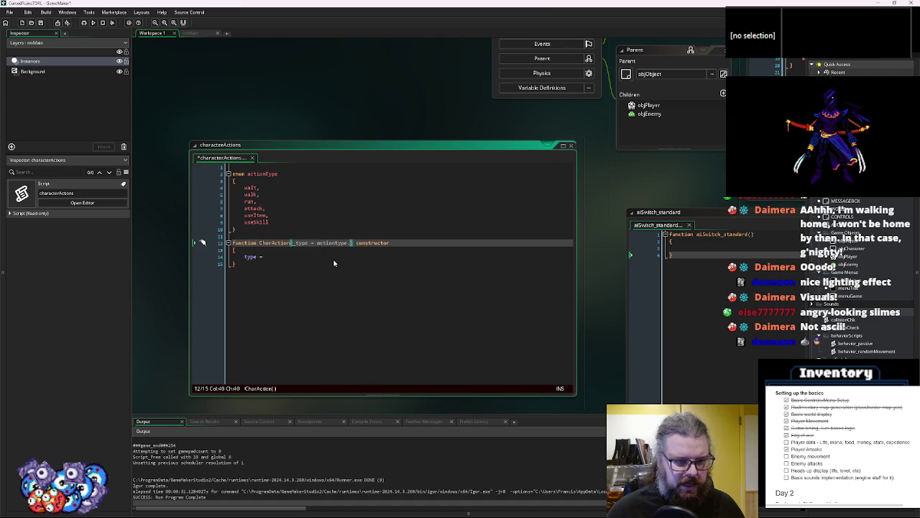
pyautogui.press('BackSpace')
pyautogui.press('BackSpace')
pyautogui.press('BackSpace')
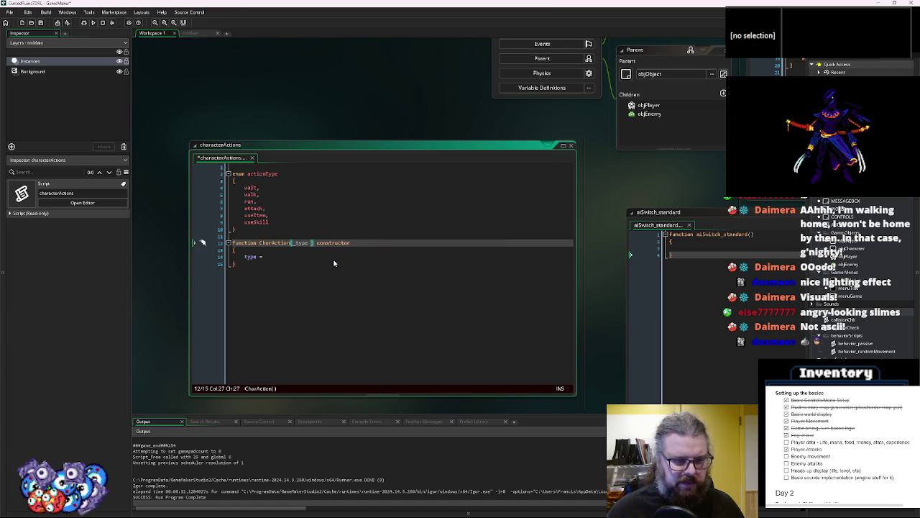
pyautogui.press('Down')
pyautogui.press('Down')
pyautogui.write('_type;')
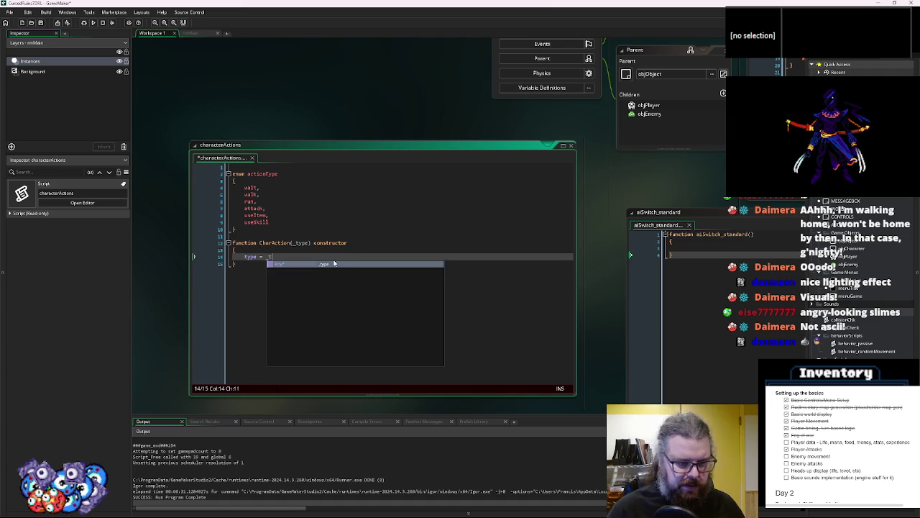
pyautogui.press('Return')
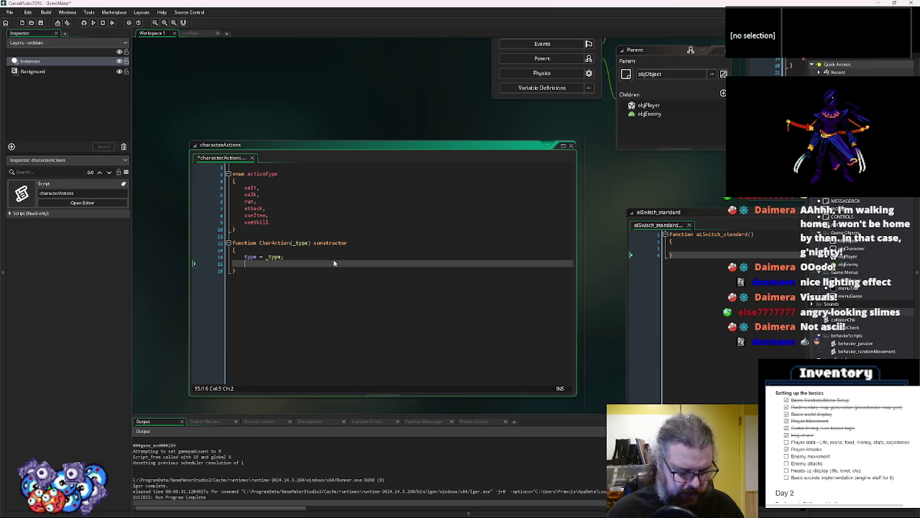
# Add a _user parameter to CharAction and assign user = _user
pyautogui.write('user =')
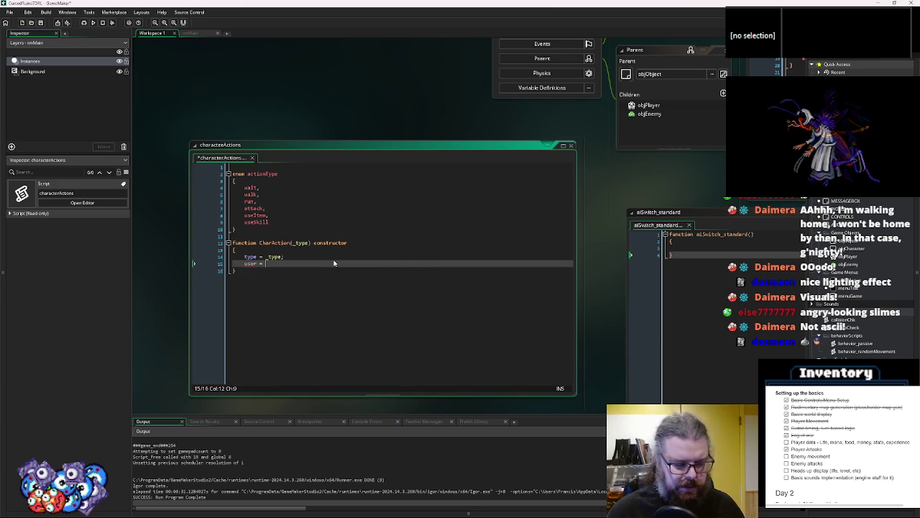
pyautogui.press('Up')
pyautogui.press('Up')
pyautogui.press('Up')
pyautogui.hotkey('ctrl', 'Right')
pyautogui.hotkey('ctrl', 'Right')
pyautogui.hotkey('ctrl', 'Right')
pyautogui.press('Left')
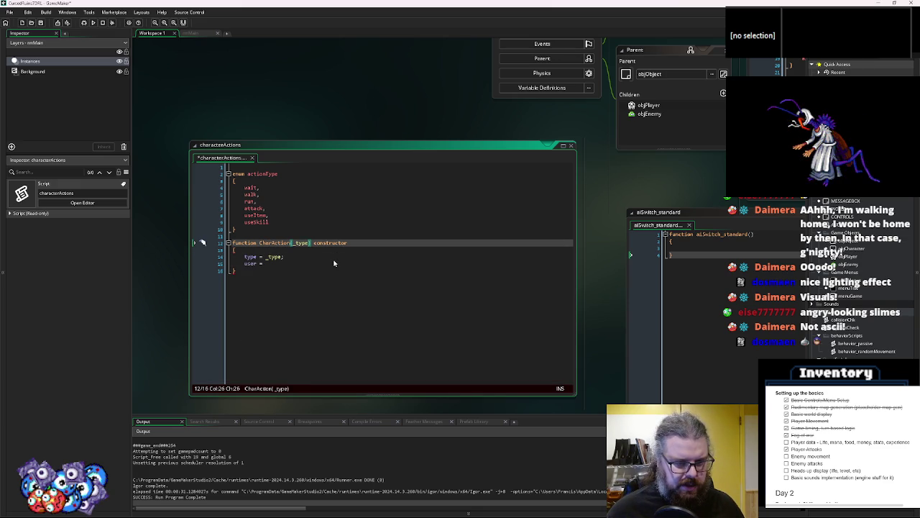
pyautogui.write(',_user')
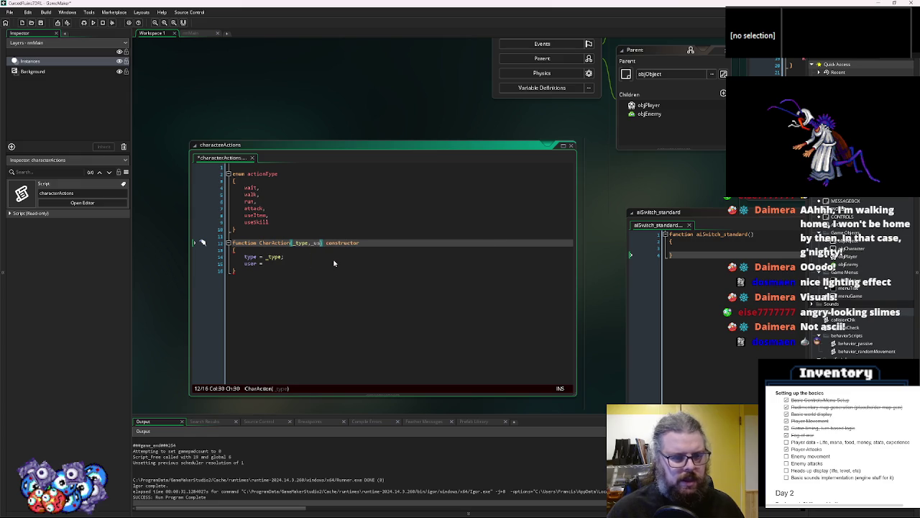
pyautogui.press('Down')
pyautogui.press('Down')
pyautogui.press('Down')
pyautogui.write('_user')
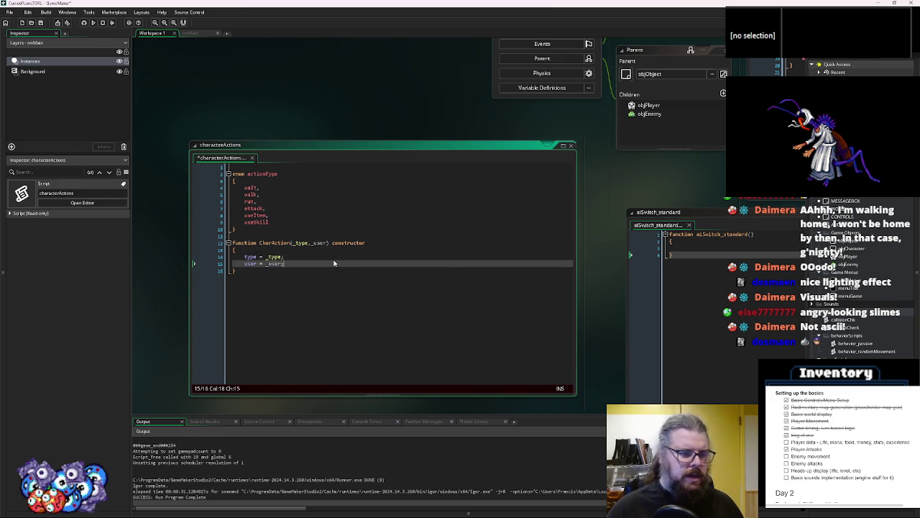
pyautogui.press('Return')
# Add interruptible = false and an actionDelay field to CharAction
pyautogui.write('interruptible')
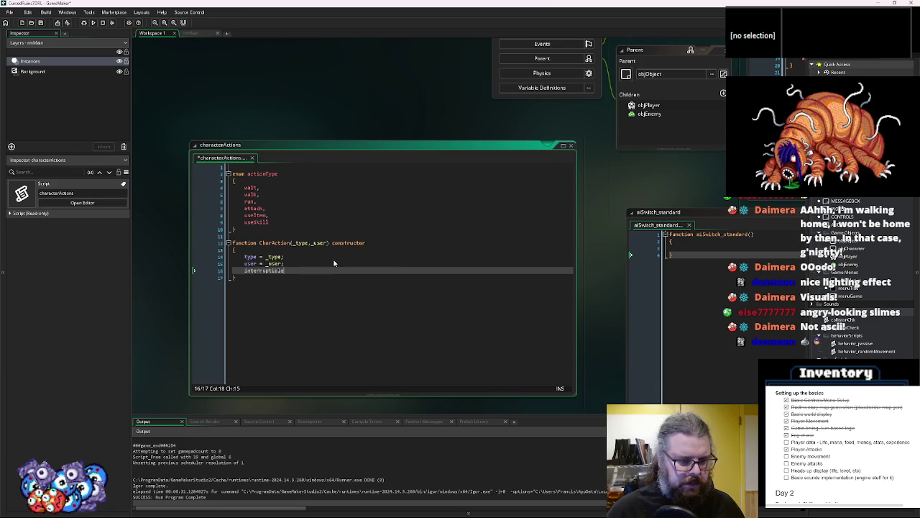
pyautogui.write(' = f')
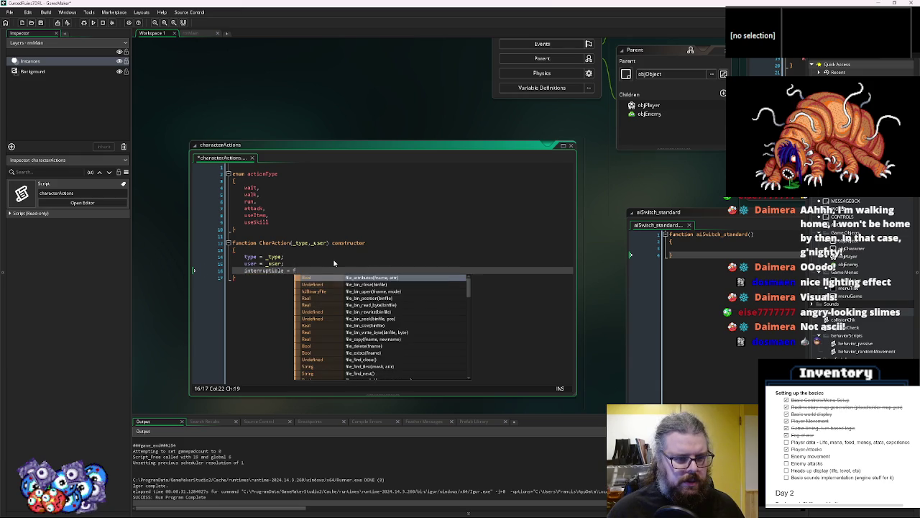
pyautogui.write('alse;')
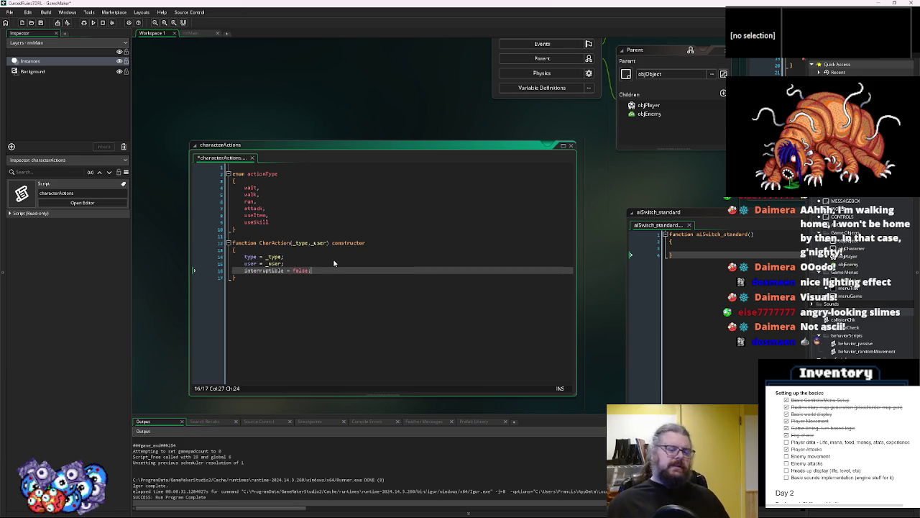
pyautogui.press('Return')
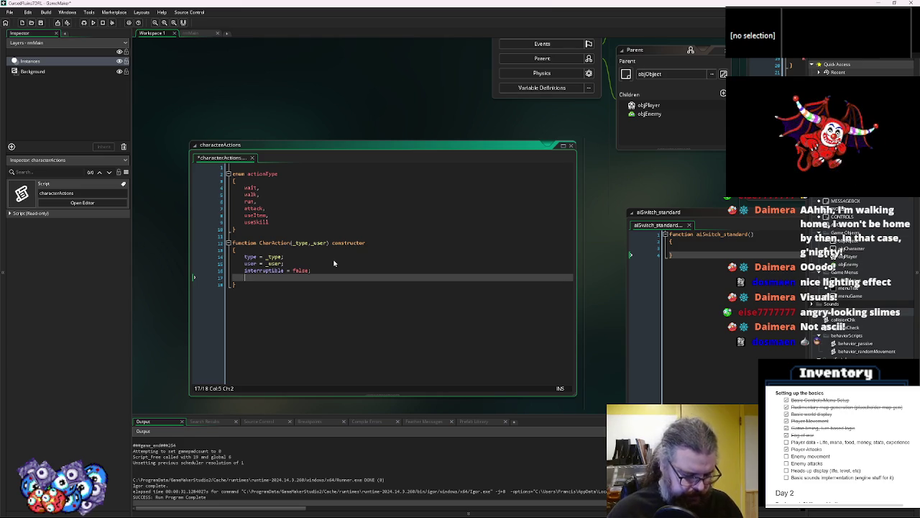
pyautogui.write('actionDelay')
pyautogui.press('Return')
pyautogui.press('Up')
pyautogui.press('Home')
pyautogui.press('Return')
pyautogui.press('Up')
pyautogui.write('actio')
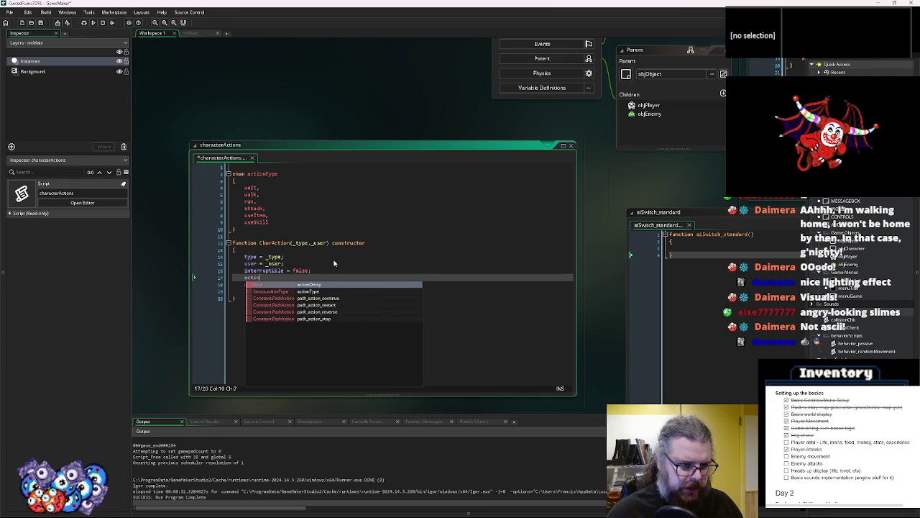
pyautogui.write('nTiming')
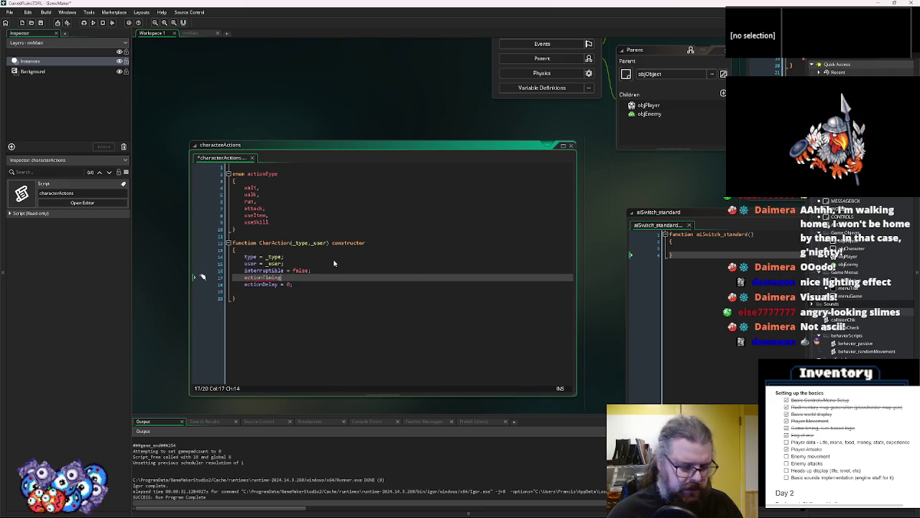
pyautogui.press('BackSpace')
pyautogui.press('BackSpace')
pyautogui.press('BackSpace')
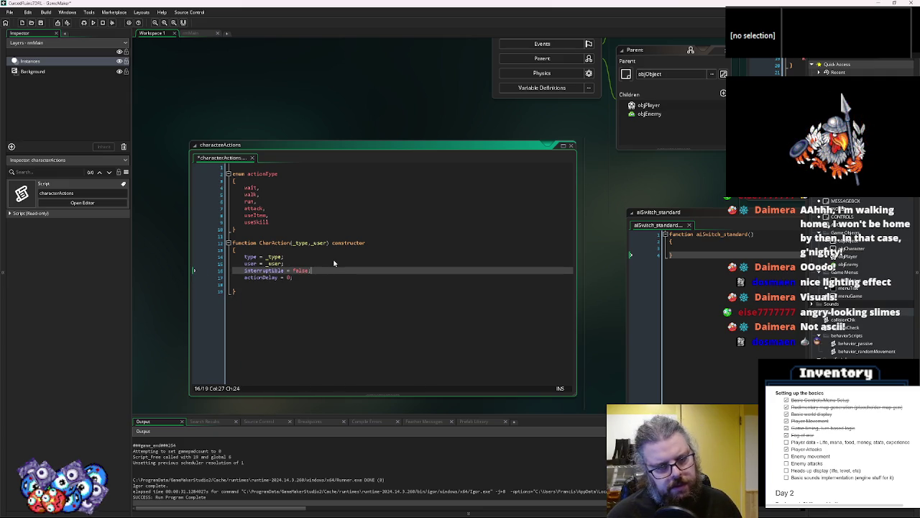
pyautogui.press('Down')
pyautogui.press('Down')
# Add an actionState field and a ticksElapsed = 0 counter
pyautogui.write('ac')
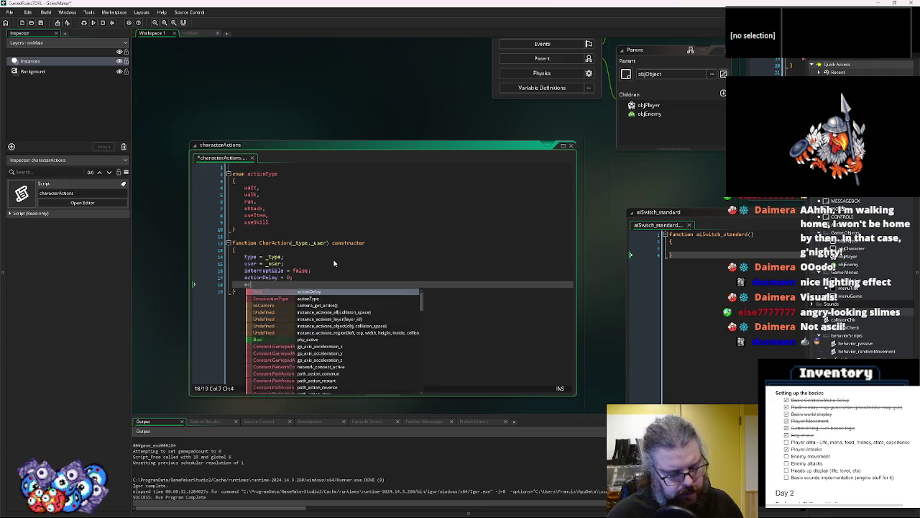
pyautogui.write('tionState = 0;')
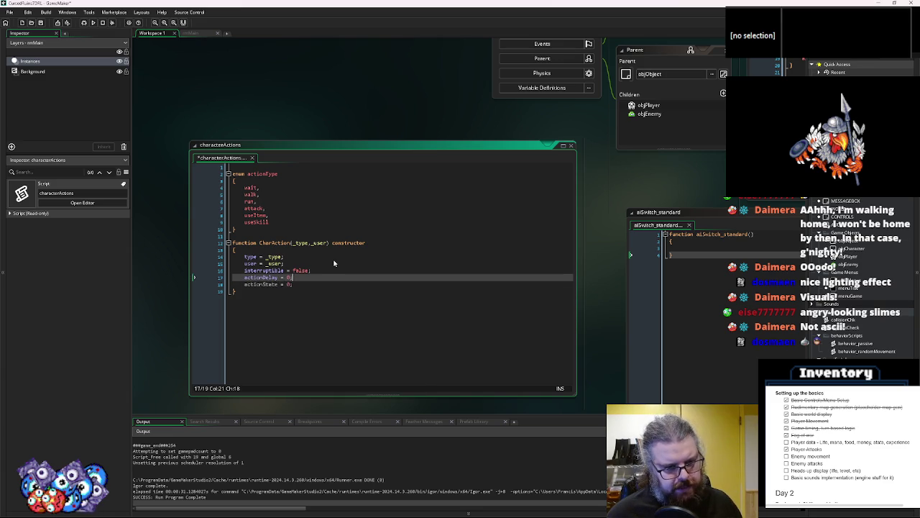
pyautogui.press('Return')
pyautogui.write('actionTicks')
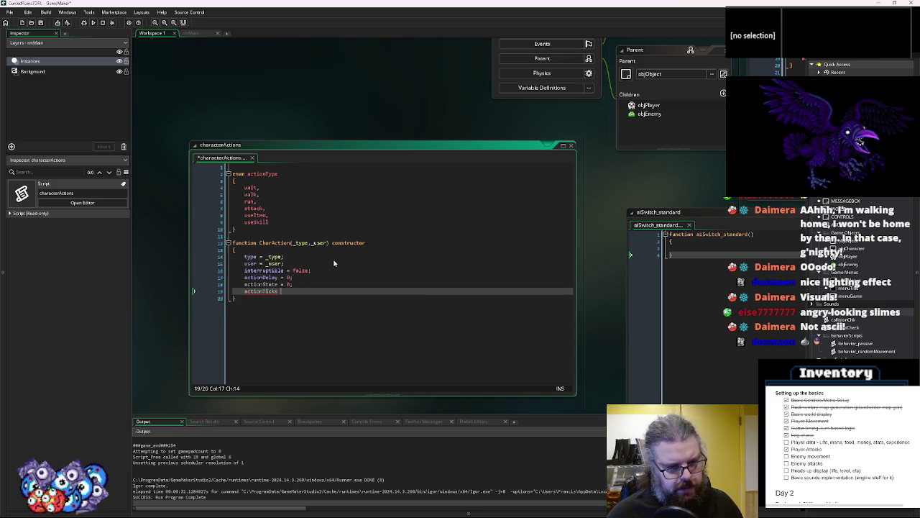
pyautogui.press('BackSpace')
pyautogui.press('BackSpace')
pyautogui.press('BackSpace')
pyautogui.write('ticksElaps')
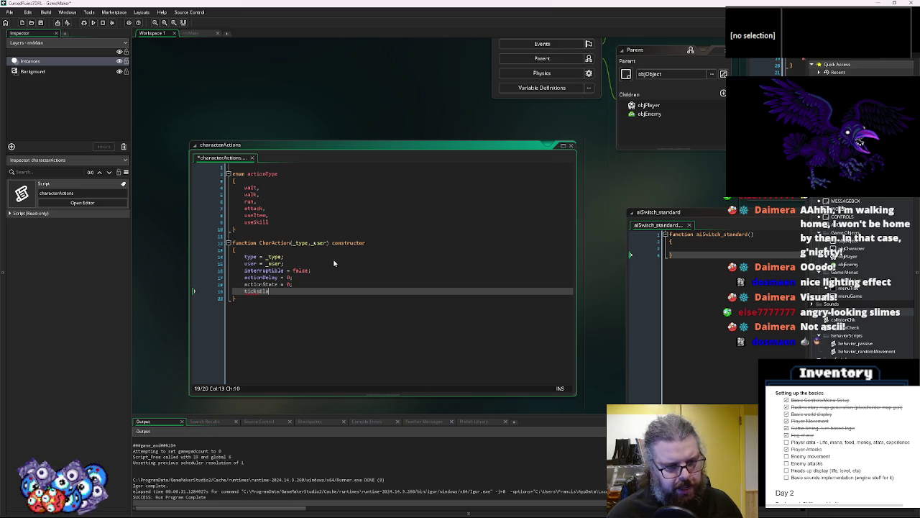
pyautogui.write('ed = 0;')
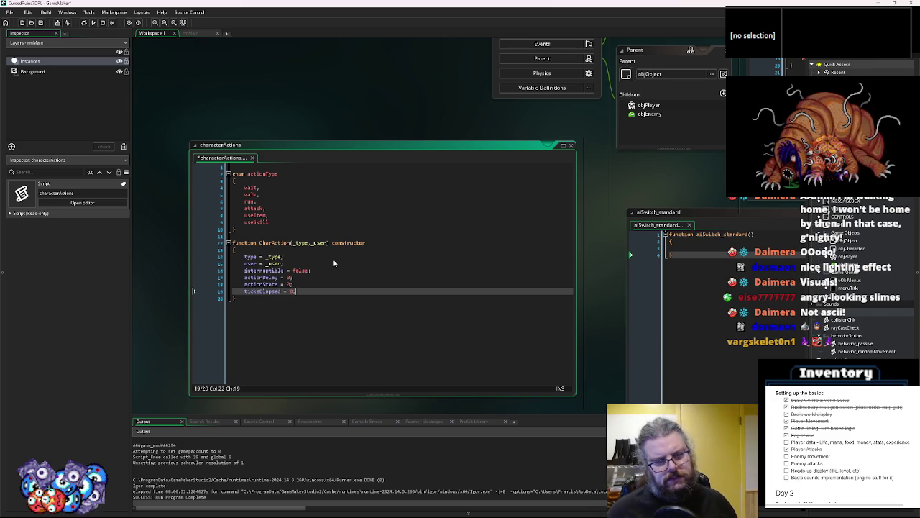
# Add target = _target and item = _item after the user line, followed by a blank line
pyautogui.press('Up')
pyautogui.press('Up')
pyautogui.press('Up')
pyautogui.press('Up')
pyautogui.press('Up')
pyautogui.press('Up')
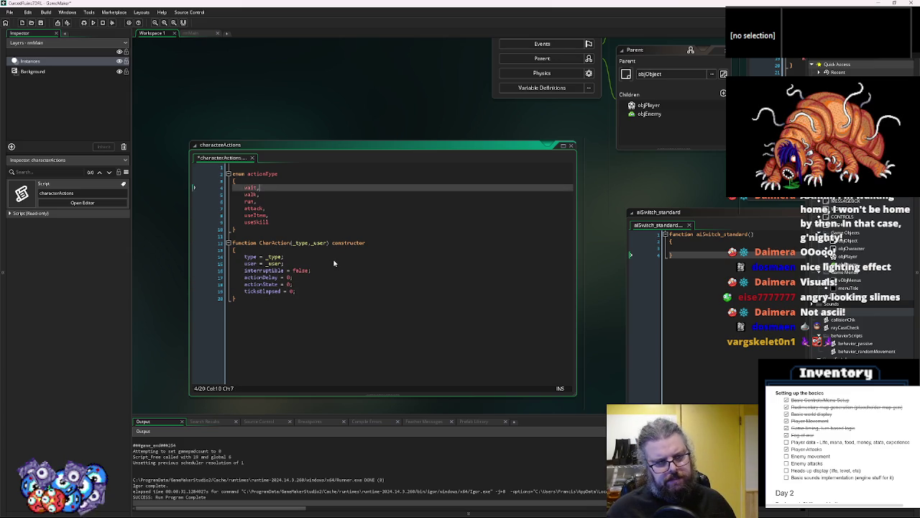
pyautogui.press('Down')
pyautogui.press('Down')
pyautogui.press('Down')
pyautogui.press('Down')
pyautogui.press('Down')
pyautogui.press('Down')
pyautogui.press('Up')
pyautogui.press('Up')
pyautogui.press('Up')
pyautogui.press('Up')
pyautogui.press('End')
pyautogui.press('Return')
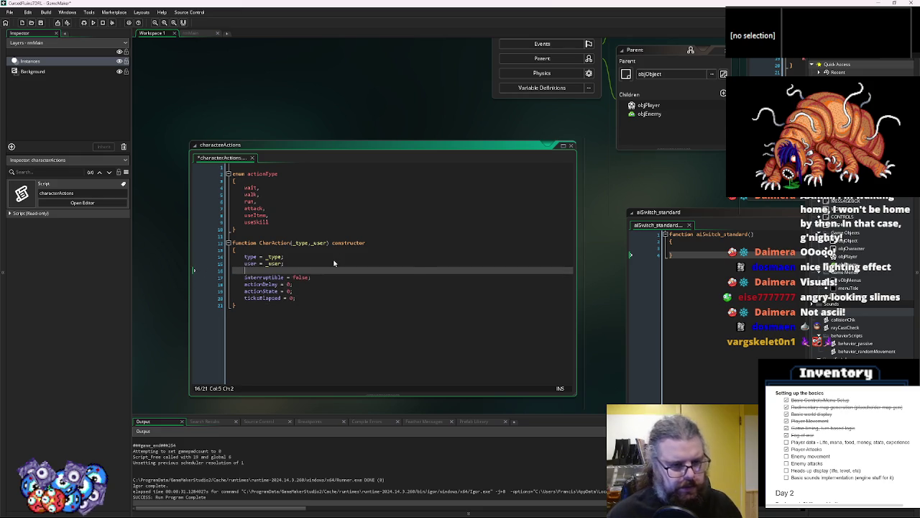
pyautogui.write('target = _ta')
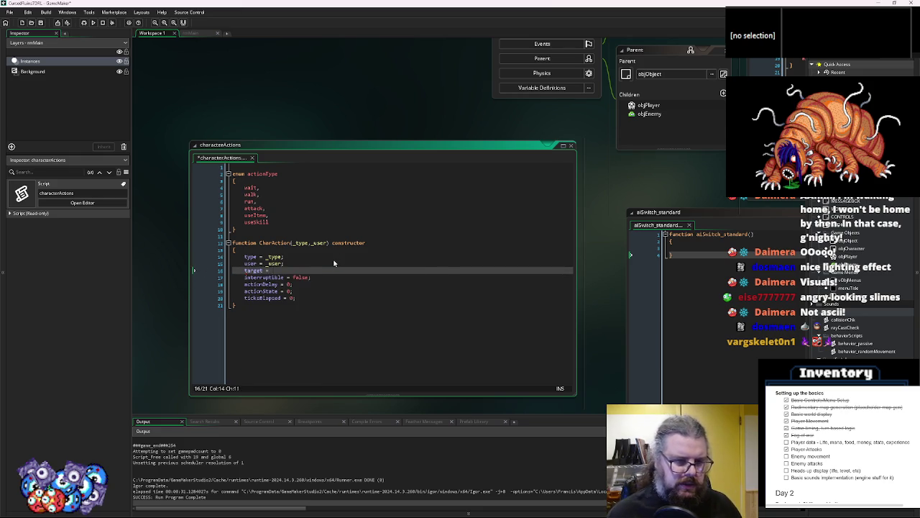
pyautogui.write('rget;')
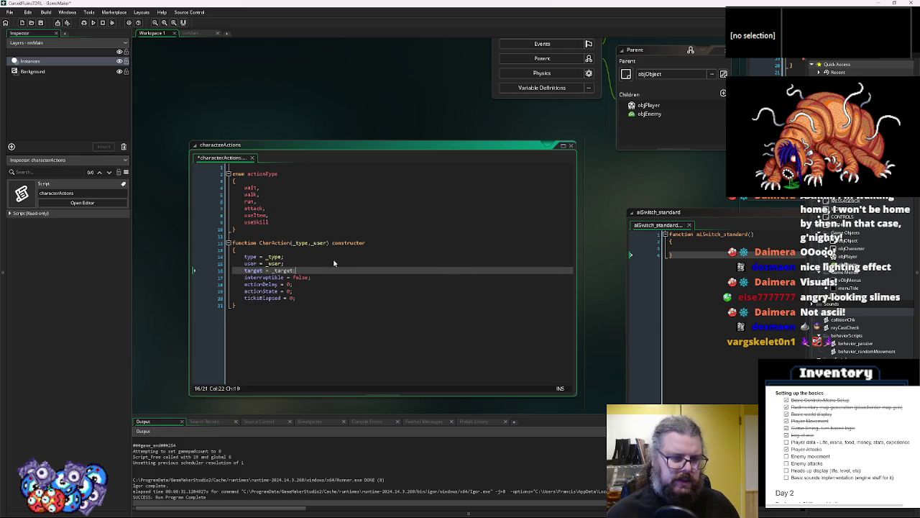
pyautogui.press('Return')
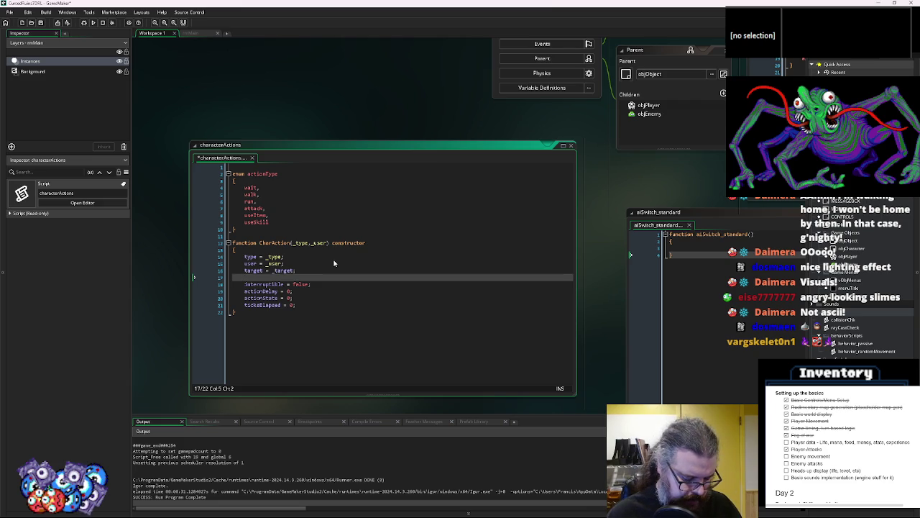
pyautogui.write('item =')
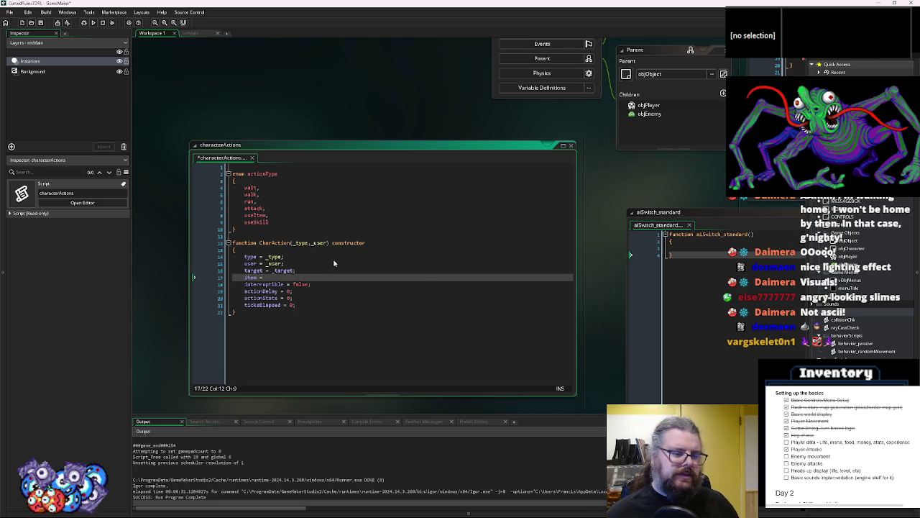
pyautogui.write('_item;')
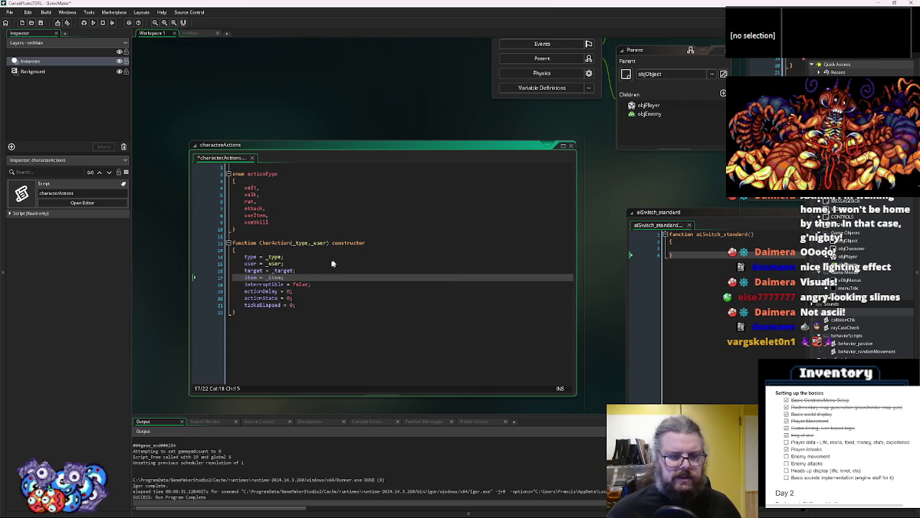
pyautogui.press('Return')
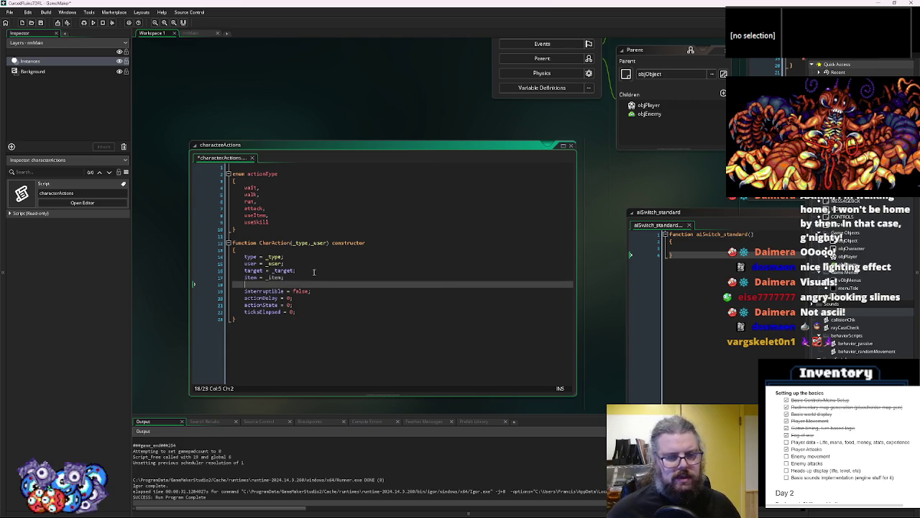
pyautogui.click(345, 312)
pyautogui.click(328, 242)
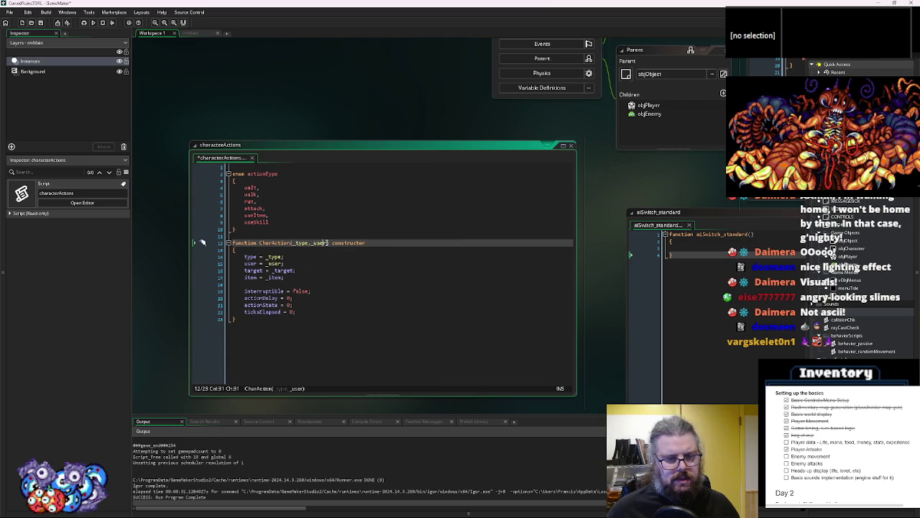
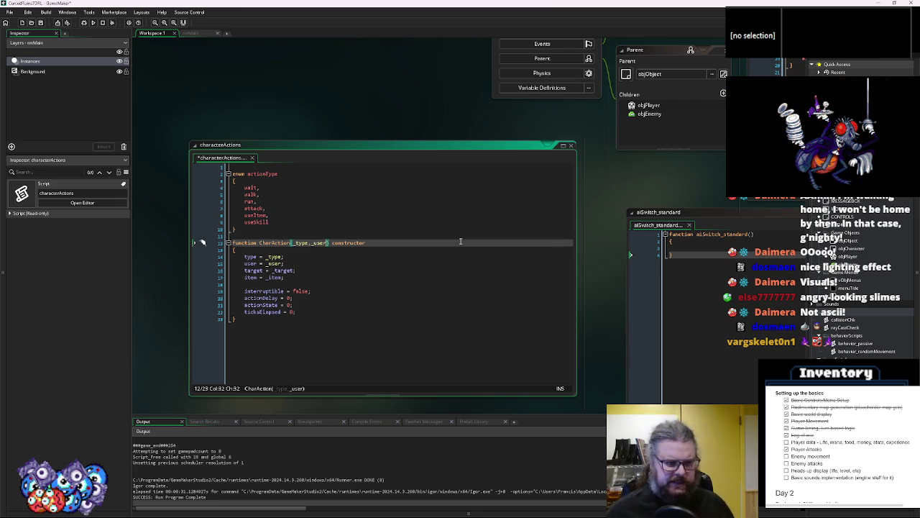
# Save the edited CharAction constructor in characterActions and start a debug run with F6
pyautogui.press('Down')
pyautogui.press('Down')
pyautogui.press('Down')
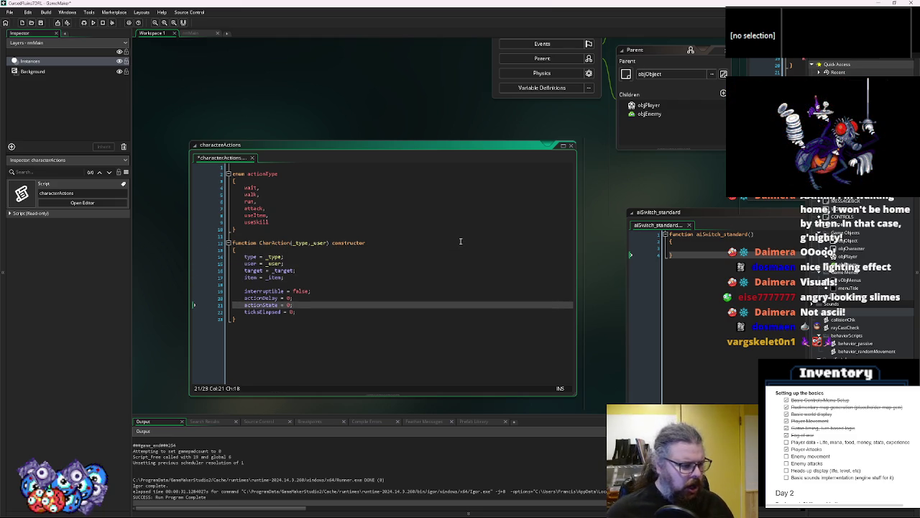
pyautogui.click(43, 23)
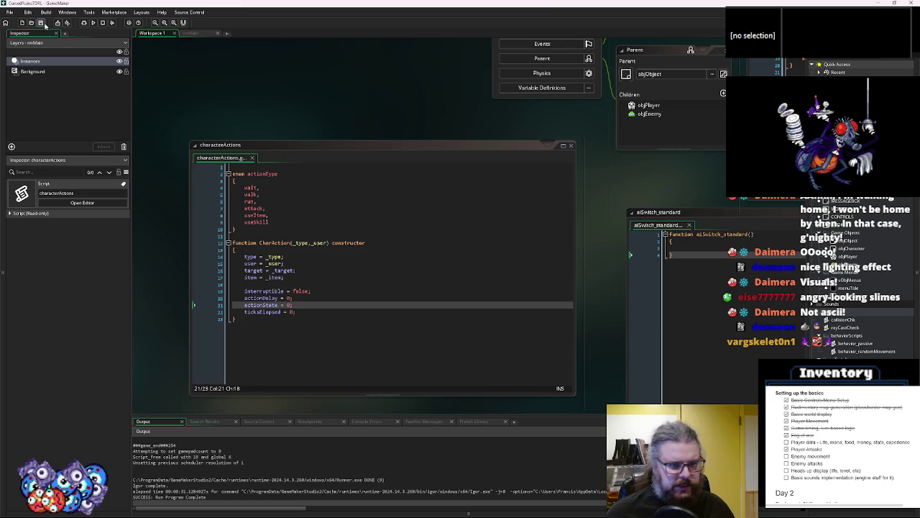
pyautogui.click(354, 336)
pyautogui.click(350, 312)
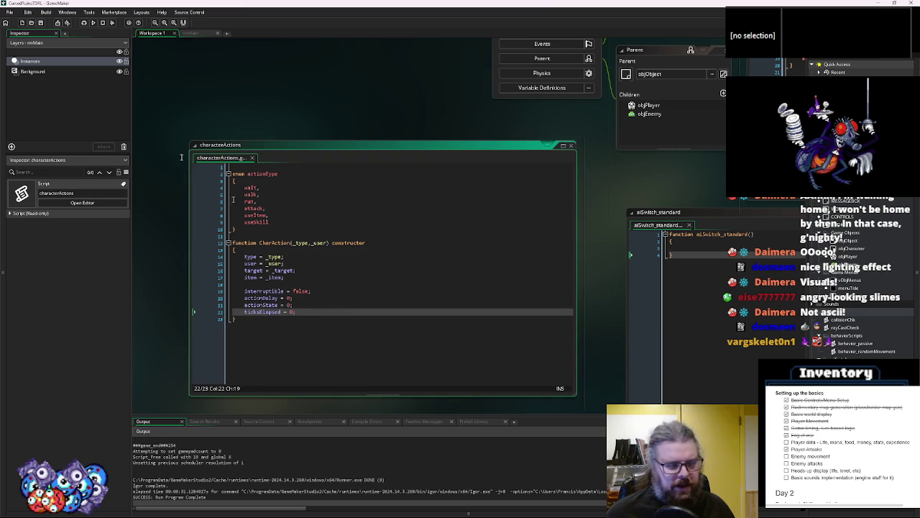
pyautogui.click(41, 23)
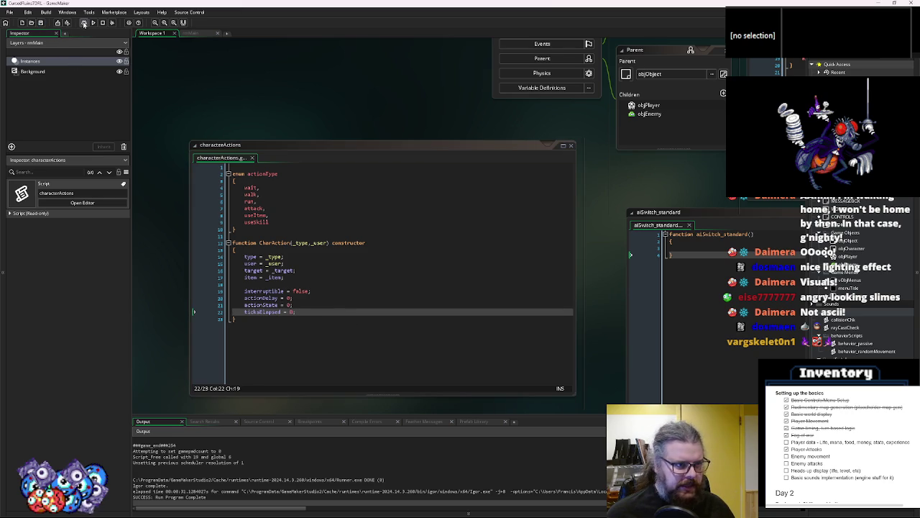
pyautogui.click(84, 23)
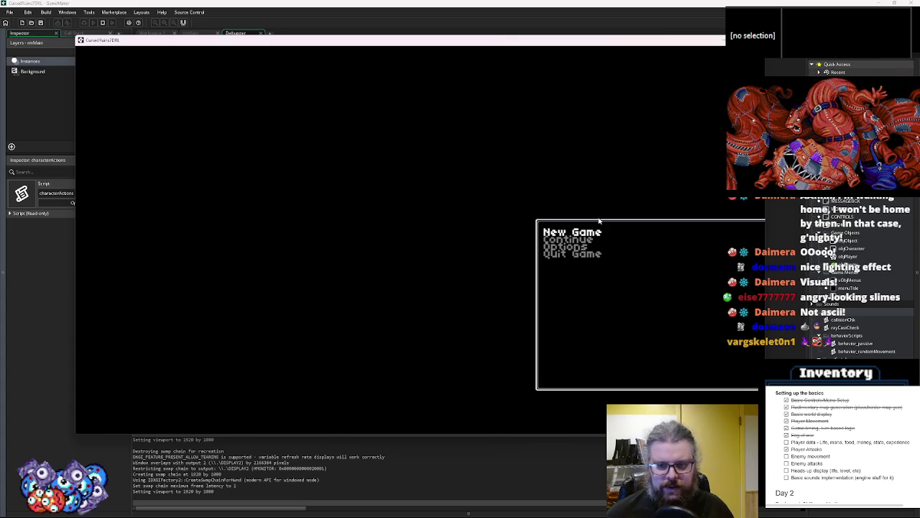
# Start a New Game and walk the player up-left, then down-right across the cave map
pyautogui.press('Return')
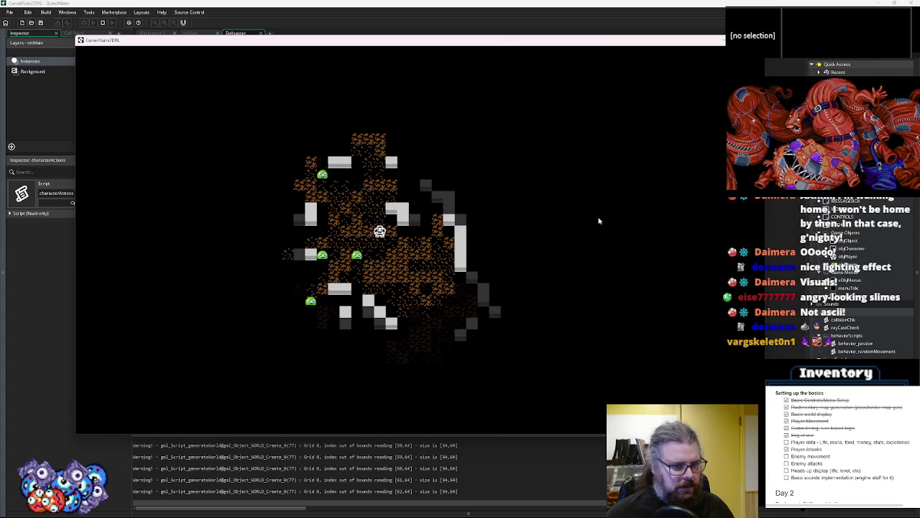
pyautogui.press('Left')
pyautogui.press('Up')
pyautogui.press('Up')
pyautogui.press('Up')
pyautogui.press('Down')
pyautogui.press('Down')
pyautogui.press('Down')
pyautogui.press('Right')
pyautogui.press('Right')
pyautogui.press('Right')
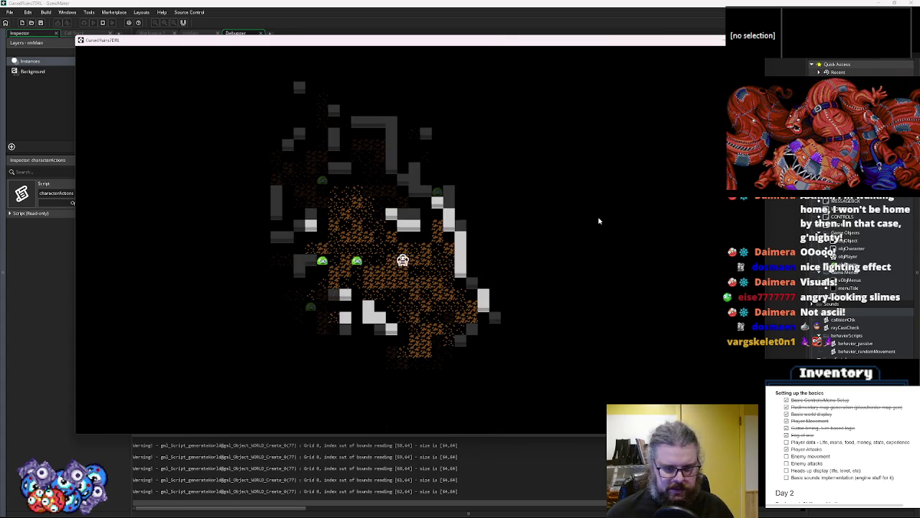
pyautogui.press('Down')
pyautogui.press('Down')
pyautogui.press('Down')
pyautogui.press('Right')
pyautogui.press('Right')
pyautogui.press('Right')
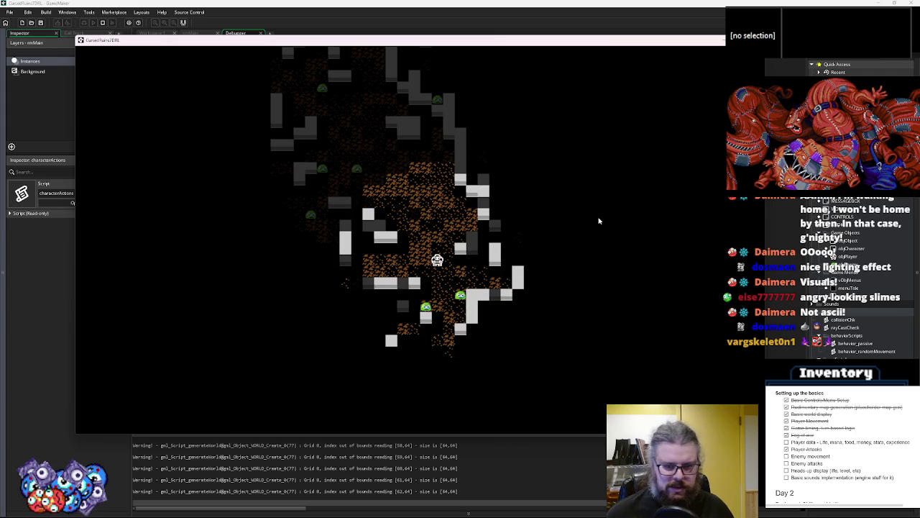
# Keep moving the player around the generated map, then quit the game with Escape
pyautogui.press('Down')
pyautogui.press('Down')
pyautogui.press('Left')
pyautogui.press('Up')
pyautogui.press('Up')
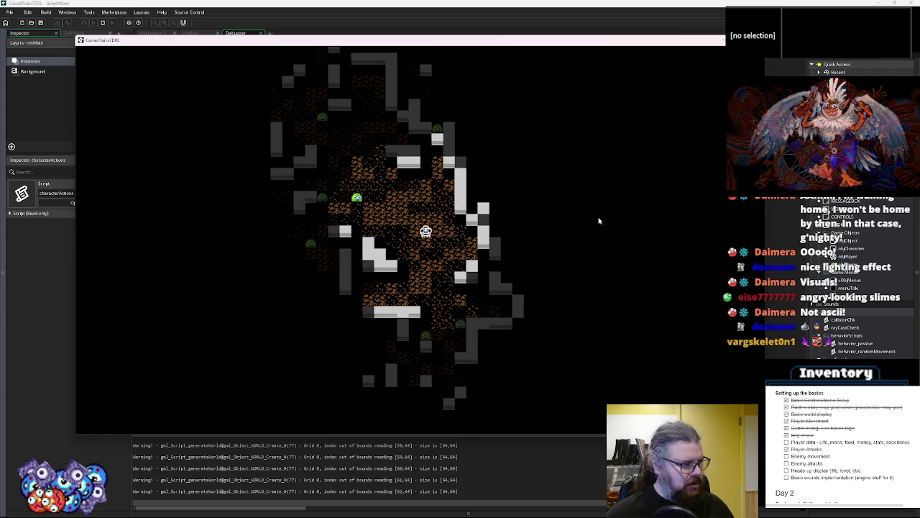
pyautogui.press('Left')
pyautogui.press('Left')
pyautogui.press('Left')
pyautogui.press('Up')
pyautogui.press('Up')
pyautogui.press('Up')
pyautogui.press('Left')
pyautogui.press('Left')
pyautogui.press('Up')
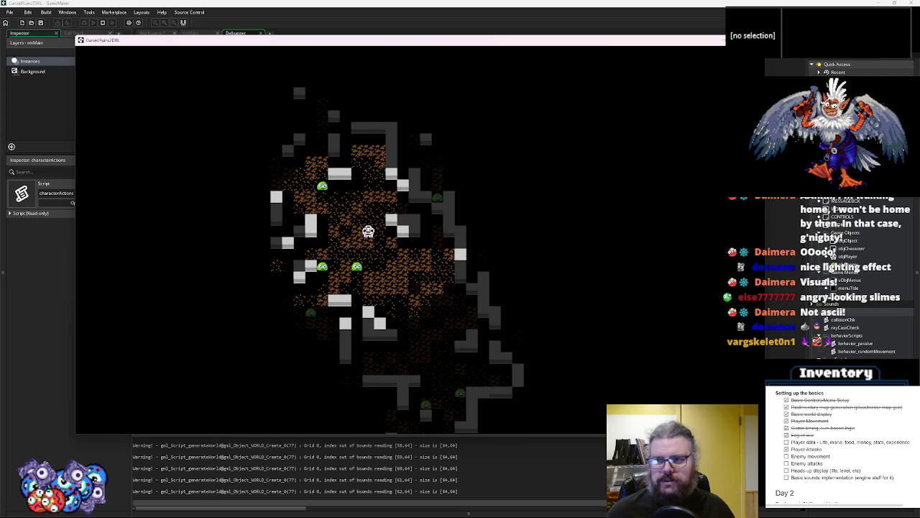
pyautogui.press('Escape')
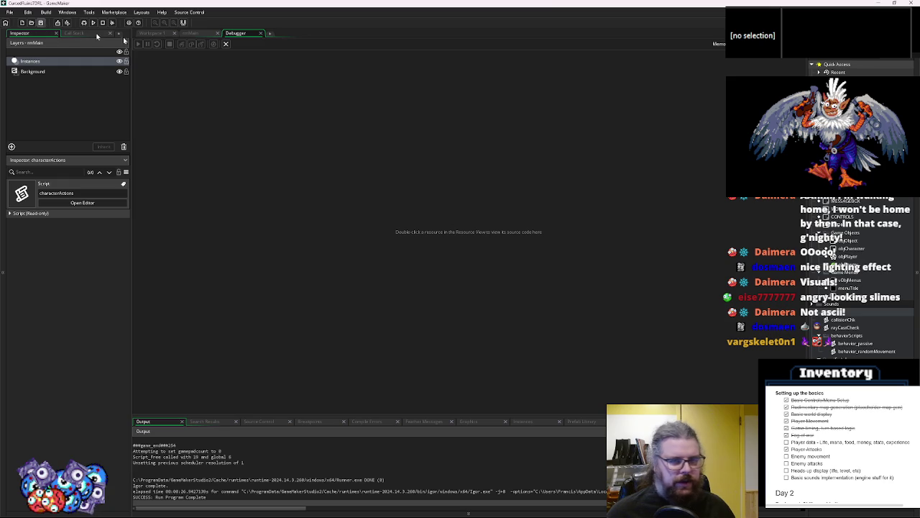
# Switch the build target platform to HTML5
pyautogui.click(762, 22)
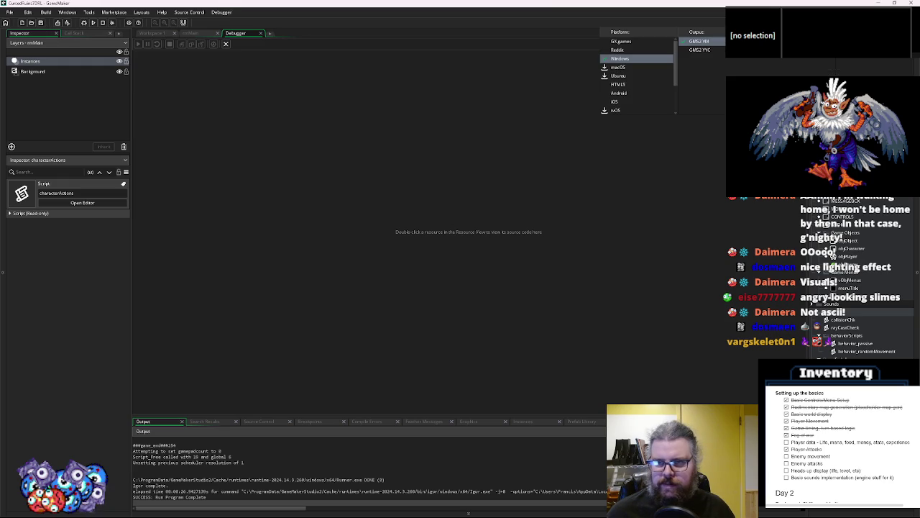
pyautogui.click(620, 84)
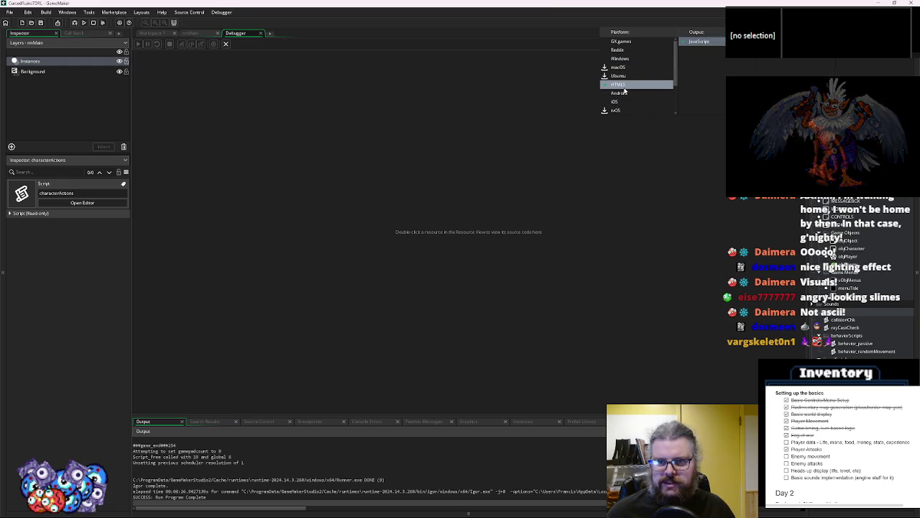
pyautogui.click(704, 302)
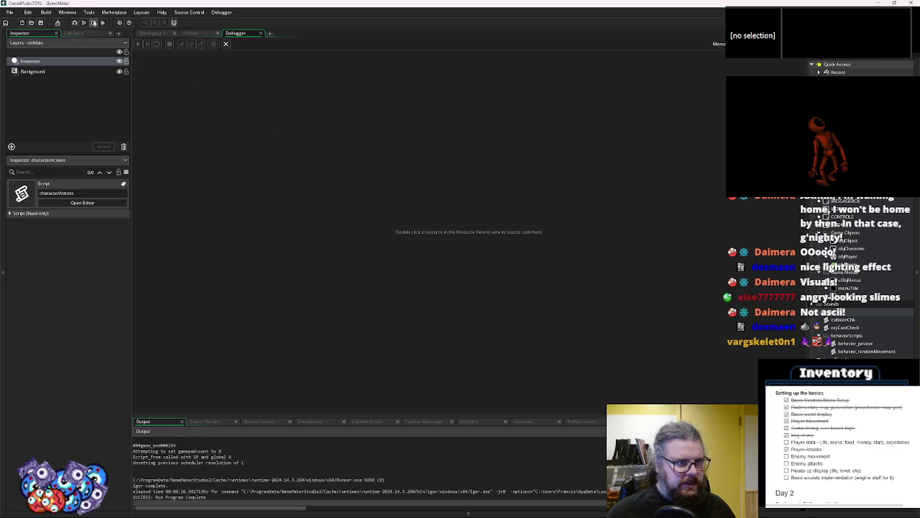
# Run the HTML5 build, allow its web server through the firewall, and bring the browser into view
pyautogui.click(73, 24)
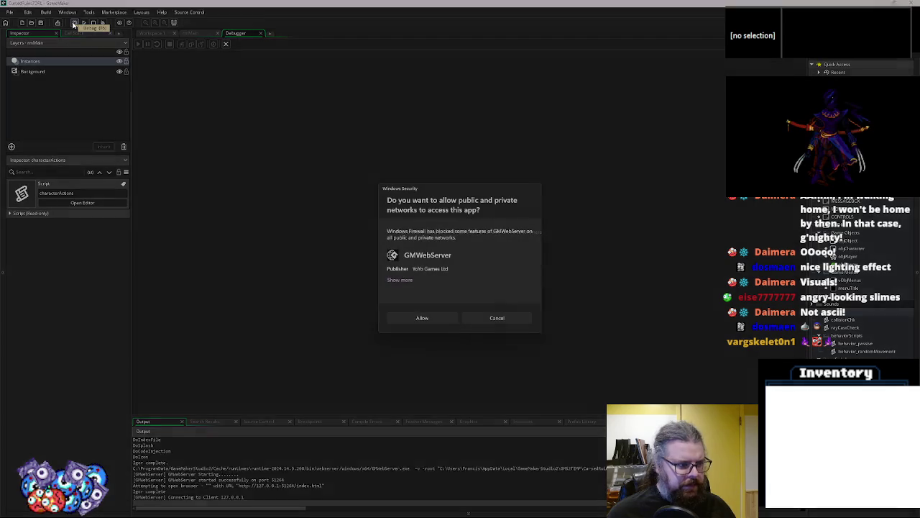
pyautogui.click(419, 316)
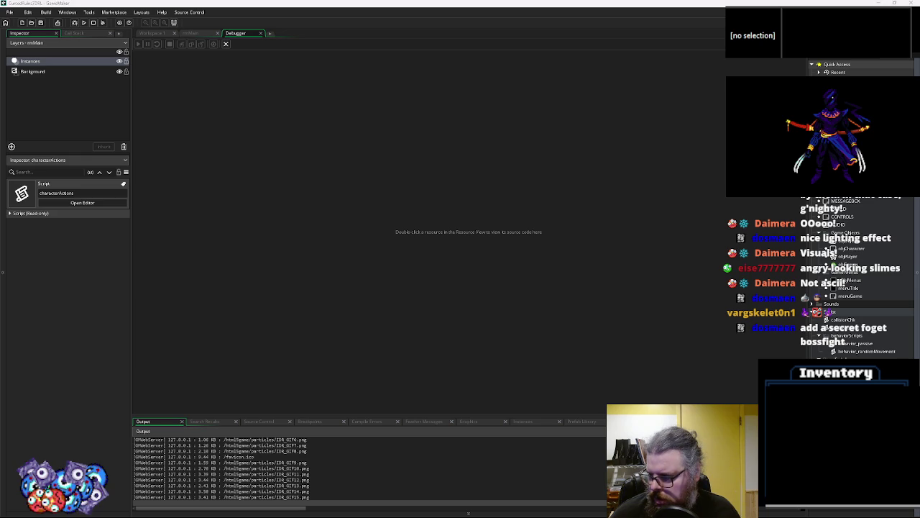
pyautogui.moveTo(422, 72)
pyautogui.mouseDown()
pyautogui.moveTo(356, 80)
pyautogui.moveTo(434, 42)
pyautogui.mouseUp()
# Enlarge the browser window, start New Game from the title menu, then close the CursedRuins7DRL tab
pyautogui.moveTo(594, 343); pyautogui.dragTo(866, 483)
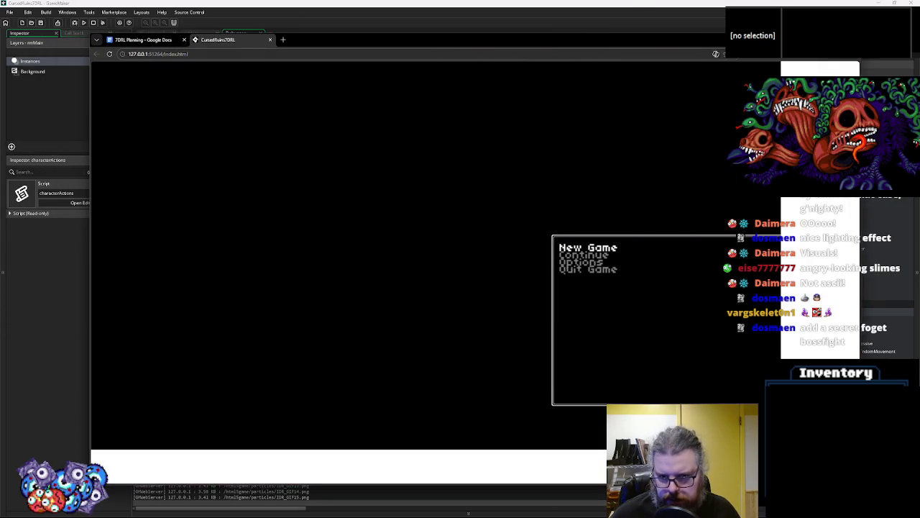
pyautogui.press('Down')
pyautogui.press('Up')
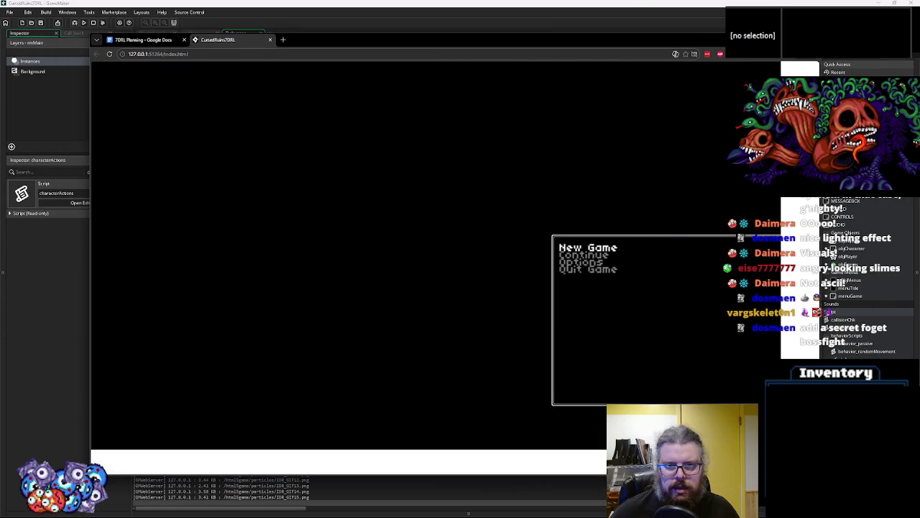
pyautogui.press('Return')
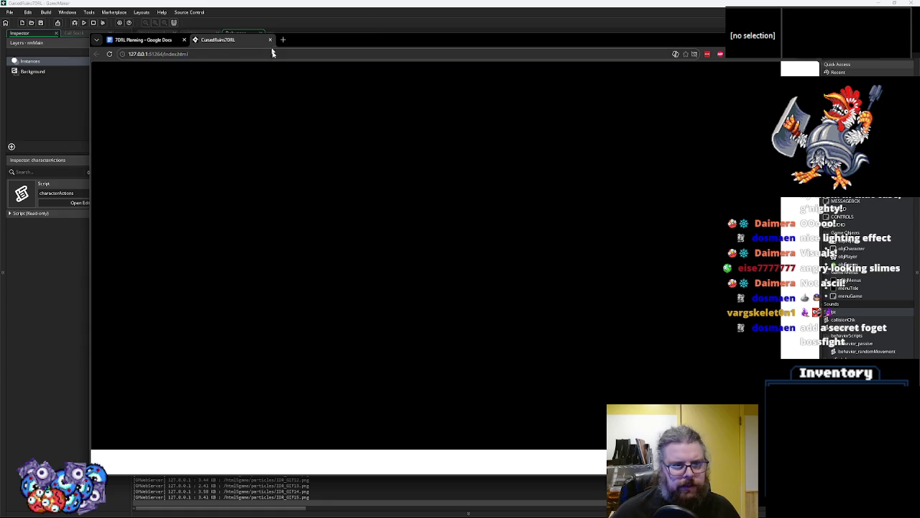
pyautogui.moveTo(247, 36)
pyautogui.mouseDown()
pyautogui.moveTo(448, 425)
pyautogui.moveTo(353, 70)
pyautogui.moveTo(674, 185)
pyautogui.moveTo(516, 94)
pyautogui.moveTo(633, 70)
pyautogui.moveTo(264, 48)
pyautogui.mouseUp()
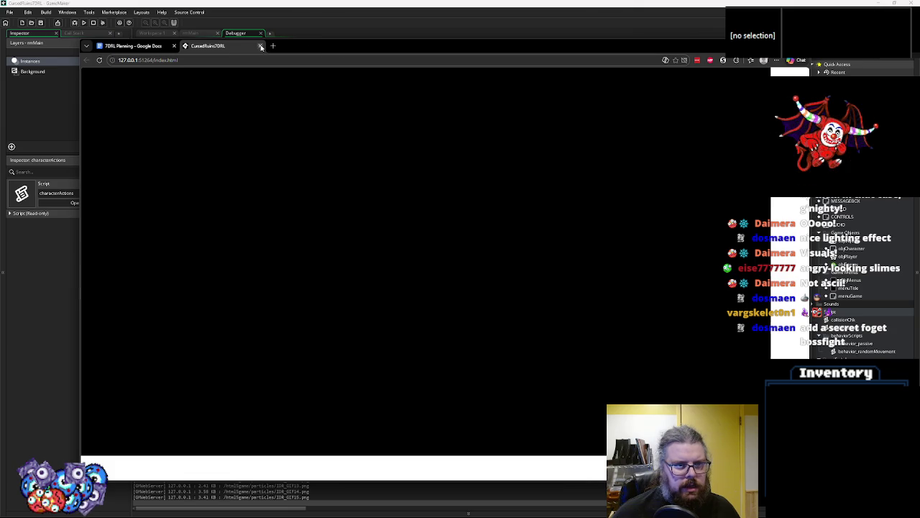
pyautogui.click(260, 45)
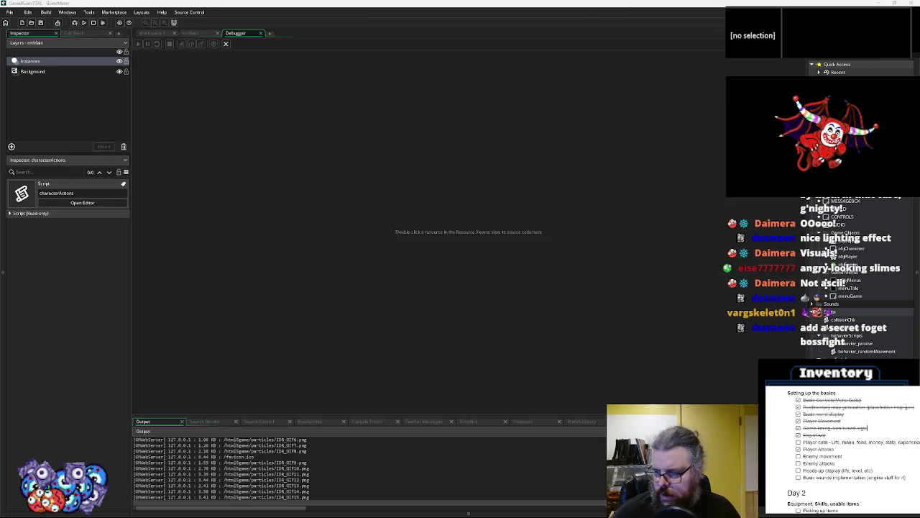
# Close the debugger, look over aiSwitch_standard and the other scripts, then expand rmMain's Viewport 0 settings
pyautogui.click(260, 33)
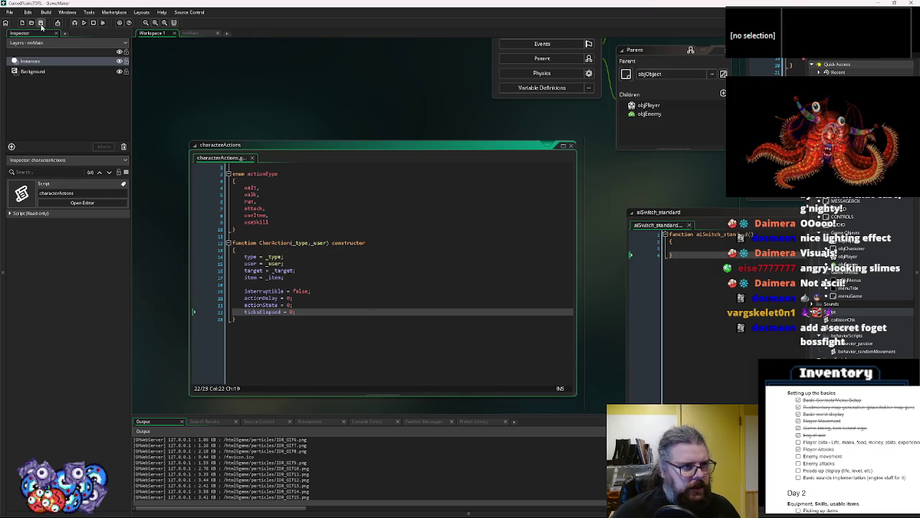
pyautogui.moveTo(540, 347)
pyautogui.mouseDown()
pyautogui.moveTo(483, 298)
pyautogui.moveTo(196, 213)
pyautogui.mouseUp()
pyautogui.click(424, 205)
pyautogui.moveTo(424, 205); pyautogui.dragTo(363, 249)
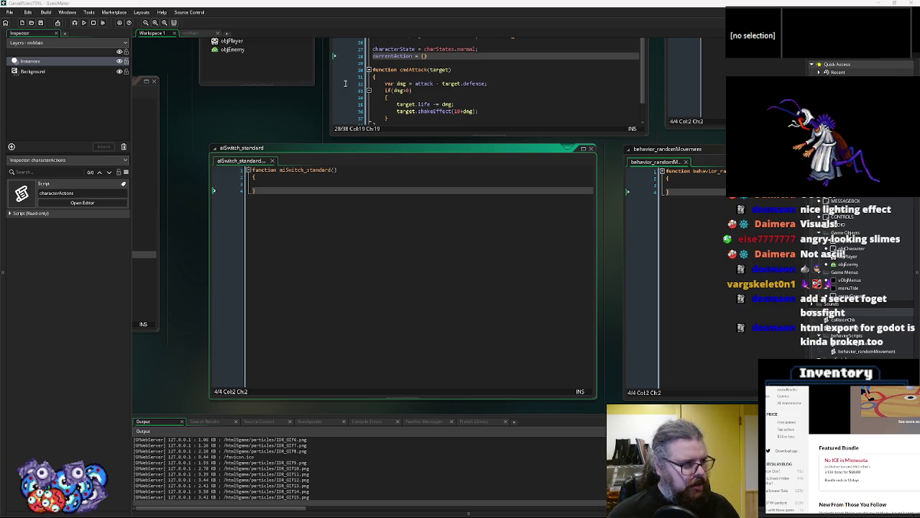
pyautogui.hotkey('ctrl', 'Tab')
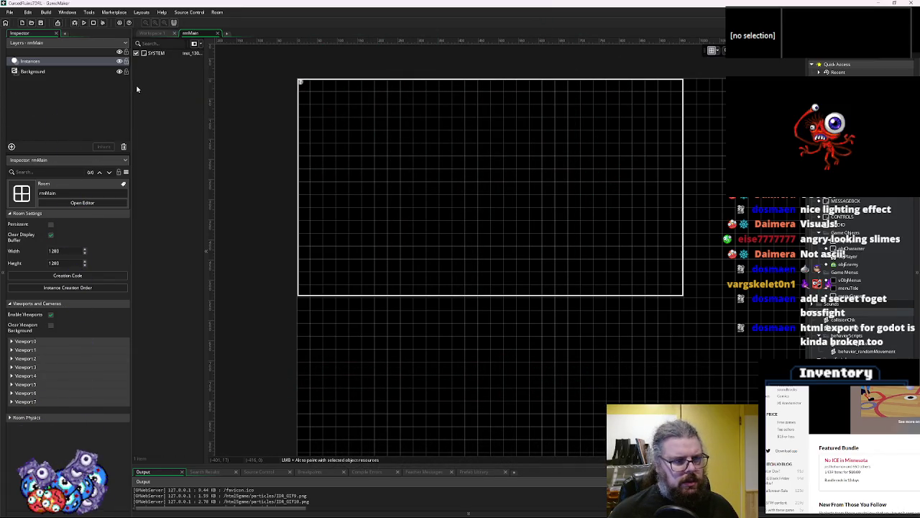
pyautogui.click(21, 341)
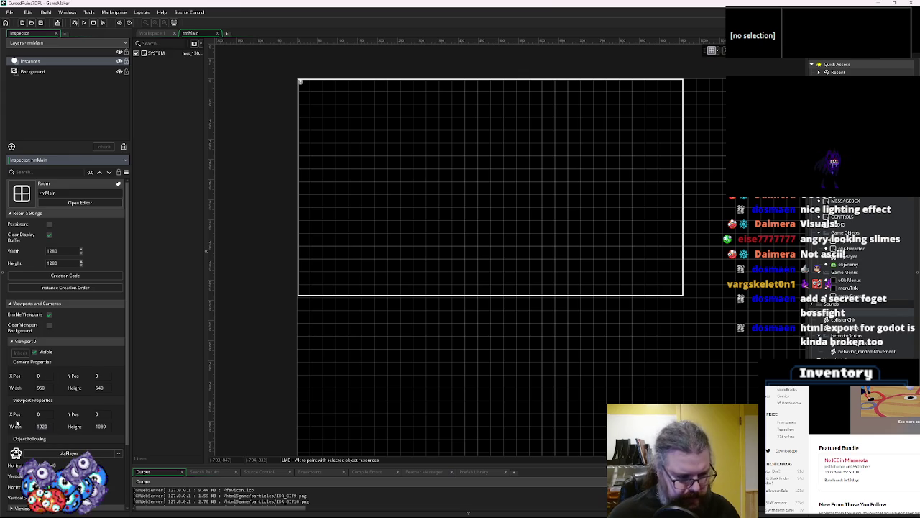
# Set Viewport 0's viewport width to 960 and height to 540, then rerun the HTML5 build
pyautogui.write('960')
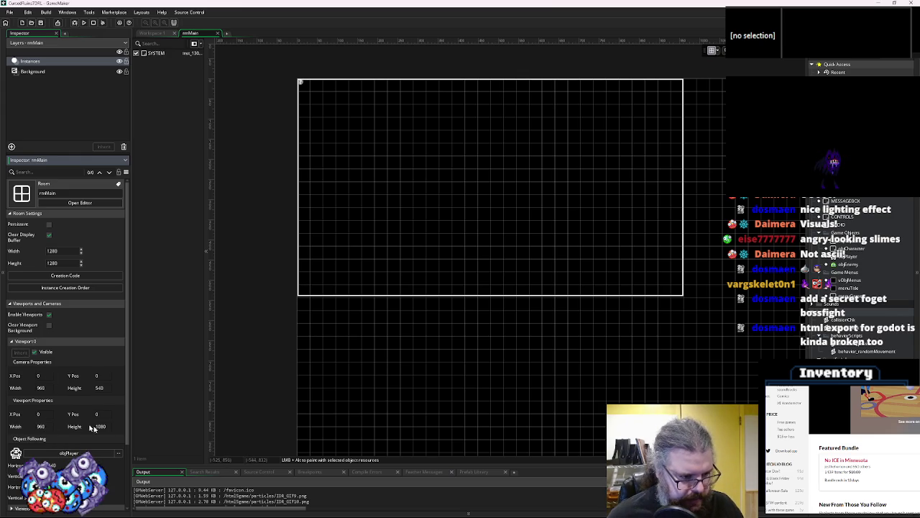
pyautogui.click(107, 426)
pyautogui.write('540')
pyautogui.press('Return')
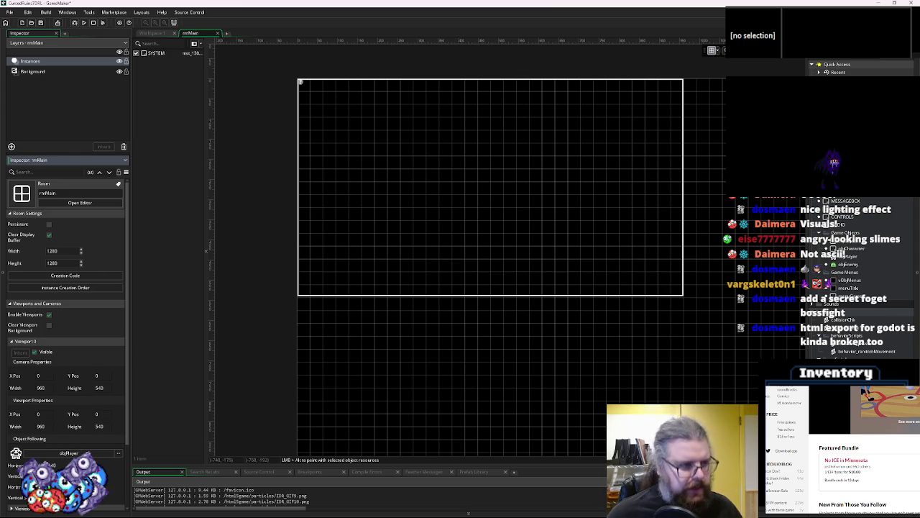
pyautogui.click(93, 24)
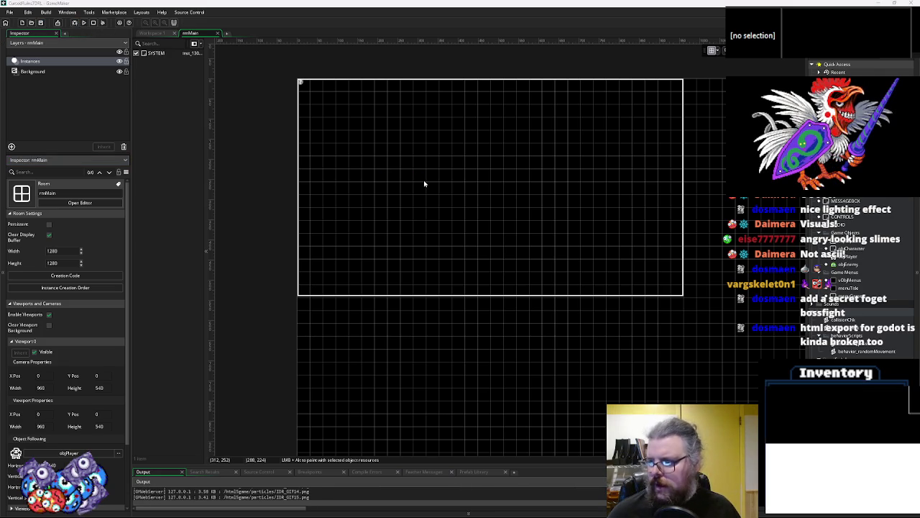
pyautogui.moveTo(601, 175); pyautogui.dragTo(506, 79)
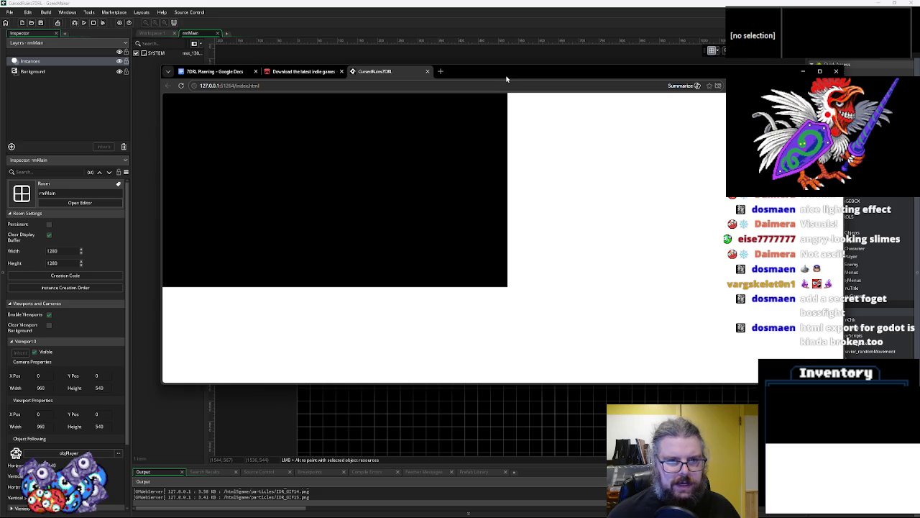
# Reposition the game's browser window, then drag the GameMaker Output panel taller
pyautogui.moveTo(506, 79)
pyautogui.mouseDown()
pyautogui.moveTo(524, 127)
pyautogui.moveTo(519, 197)
pyautogui.moveTo(508, 130)
pyautogui.mouseUp()
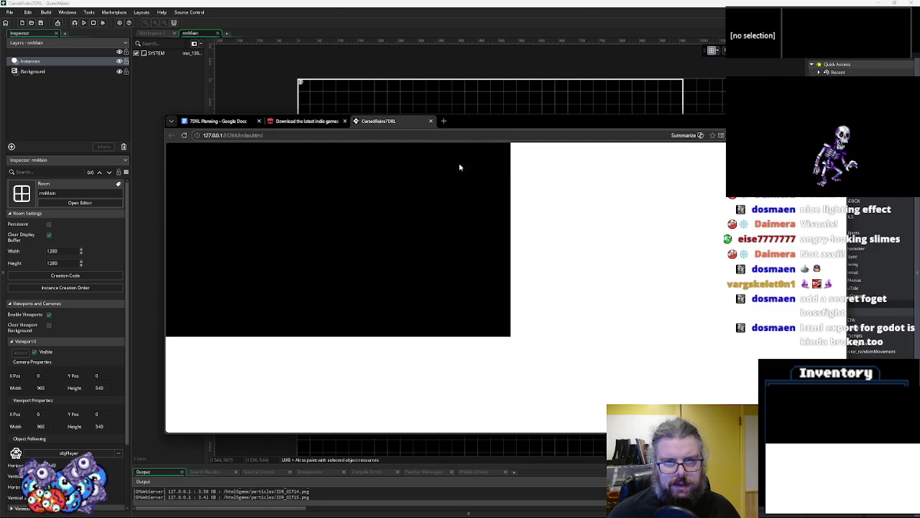
pyautogui.moveTo(482, 125)
pyautogui.mouseDown()
pyautogui.moveTo(559, 274)
pyautogui.moveTo(596, 96)
pyautogui.moveTo(574, 100)
pyautogui.moveTo(549, 64)
pyautogui.mouseUp()
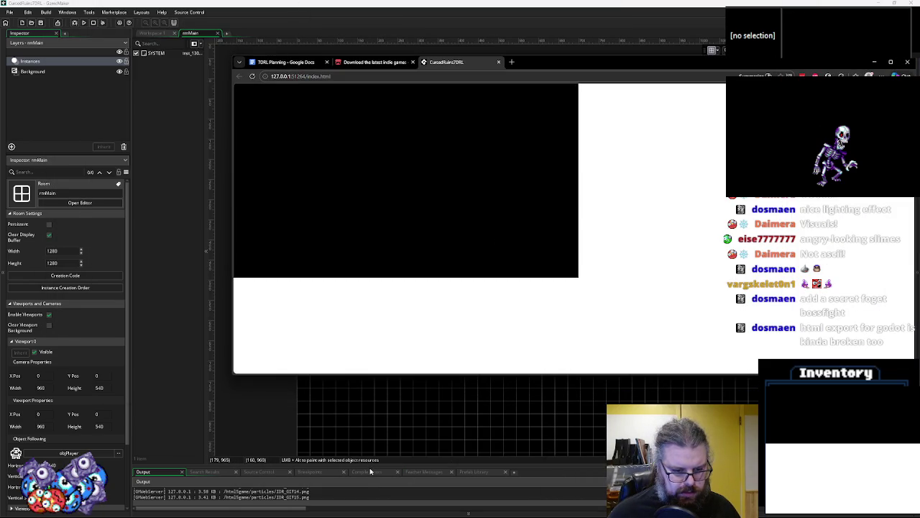
pyautogui.moveTo(369, 466); pyautogui.dragTo(370, 196)
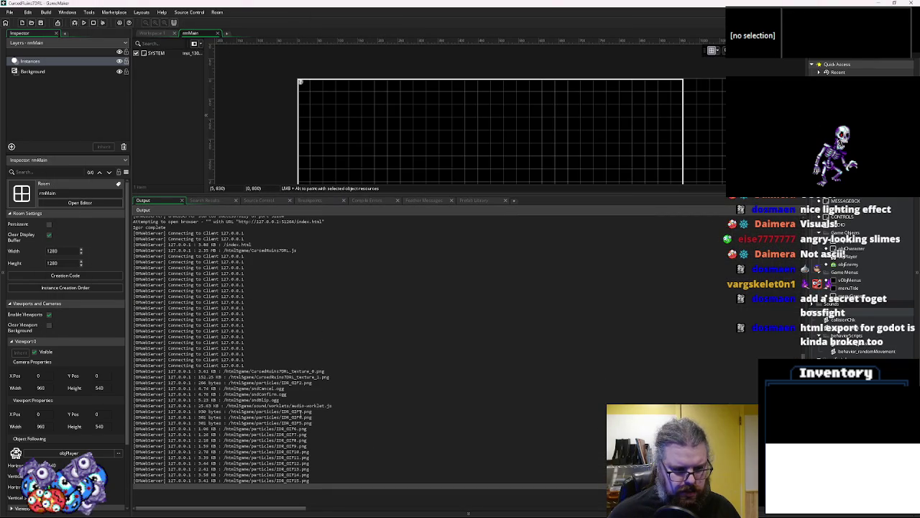
# Scroll up and down through the compile and web-server output log
pyautogui.scroll(5, 316, 428)
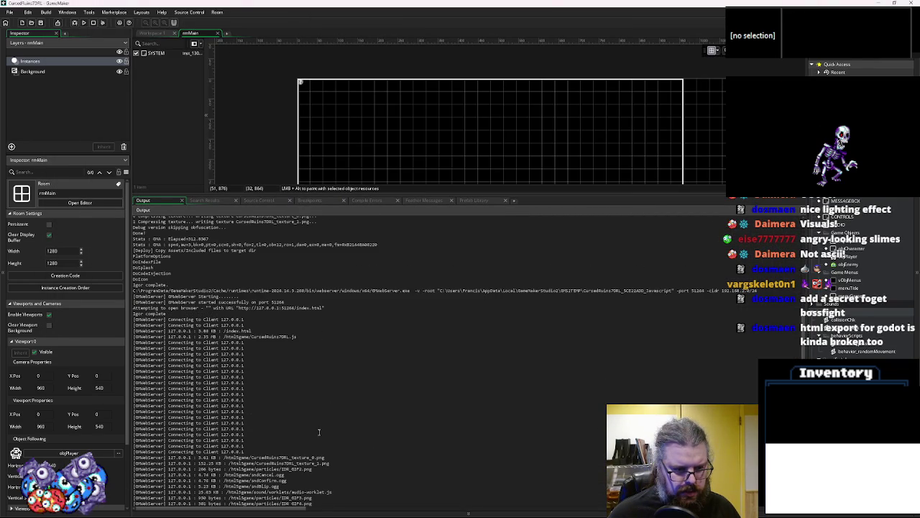
pyautogui.scroll(-5, 319, 431)
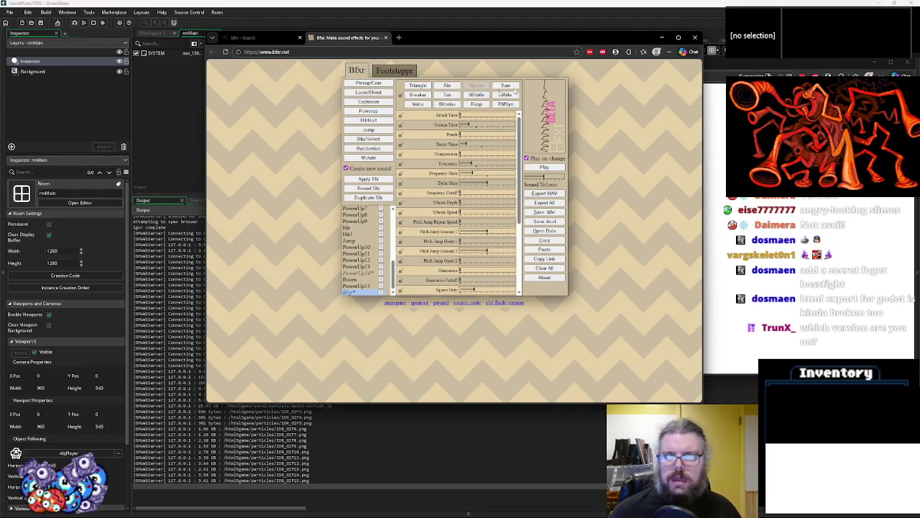
# Close the Bfxr window and the CursedRuins7DRL tab, and move the browser off-screen
pyautogui.click(695, 36)
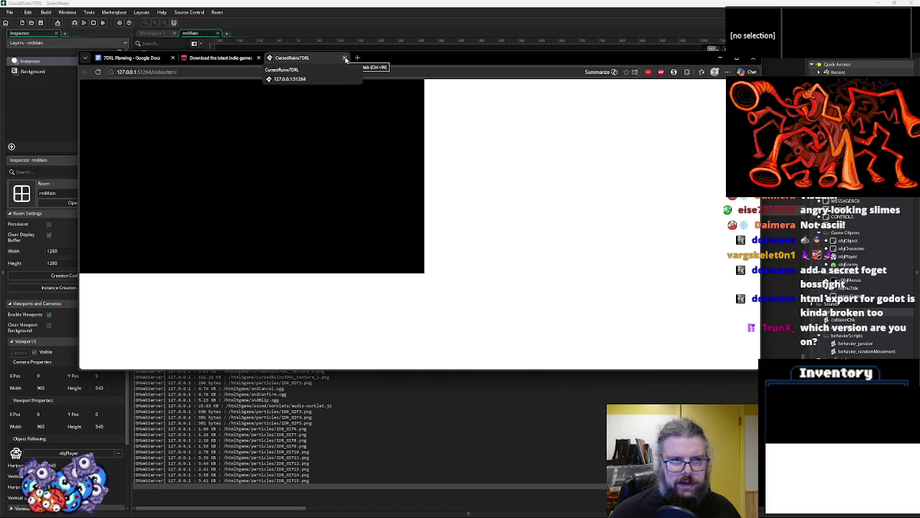
pyautogui.click(345, 59)
pyautogui.moveTo(345, 59); pyautogui.dragTo(919, 216)
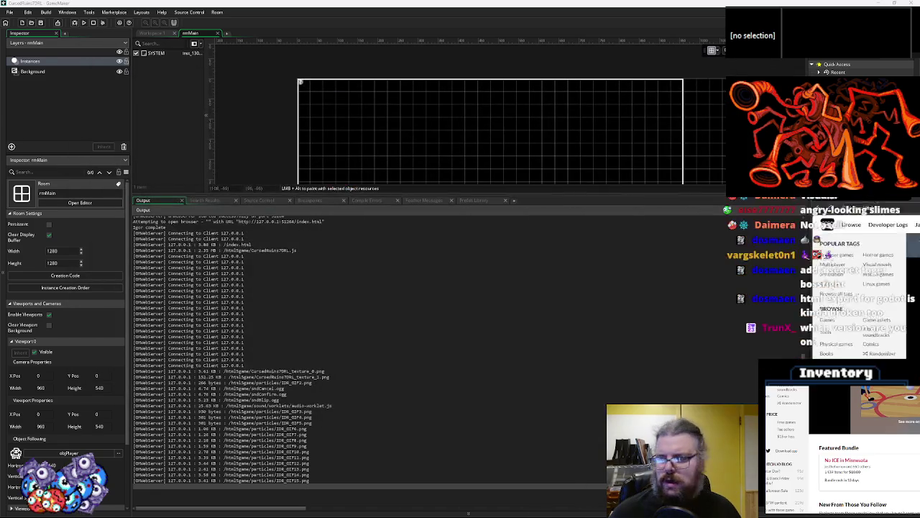
# Confirm HTML5 is the target and rerun the game, stopping the previous run first
pyautogui.click(245, 267)
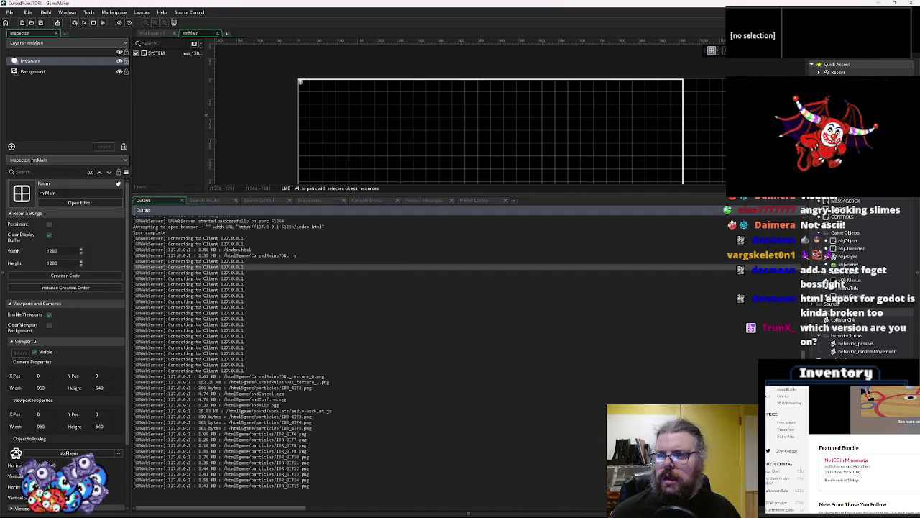
pyautogui.click(827, 23)
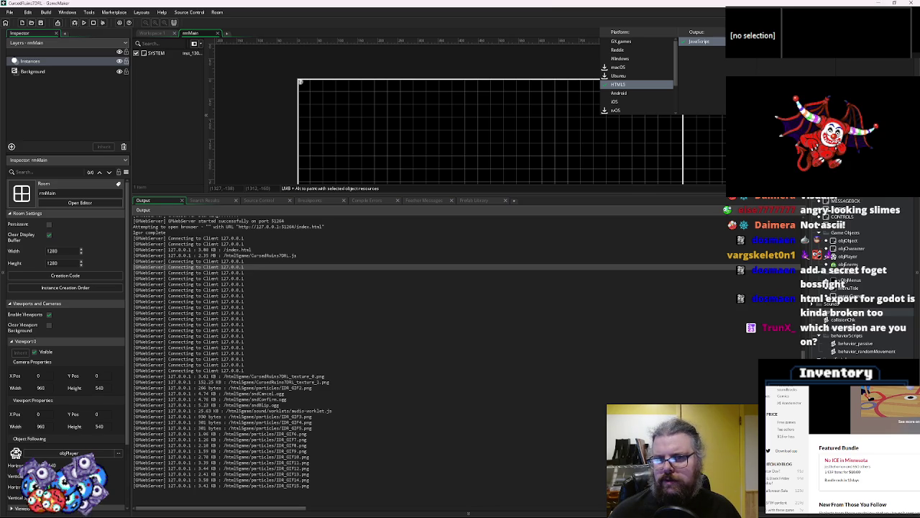
pyautogui.press('Escape')
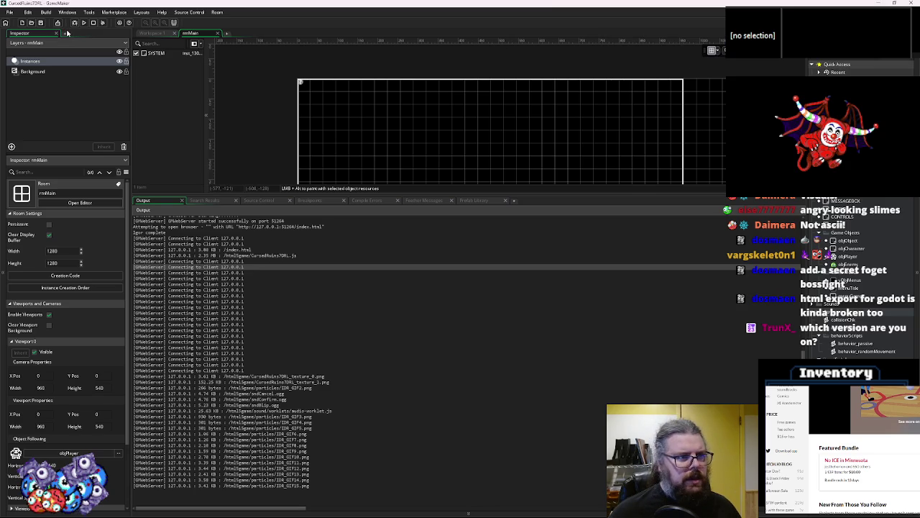
pyautogui.click(84, 23)
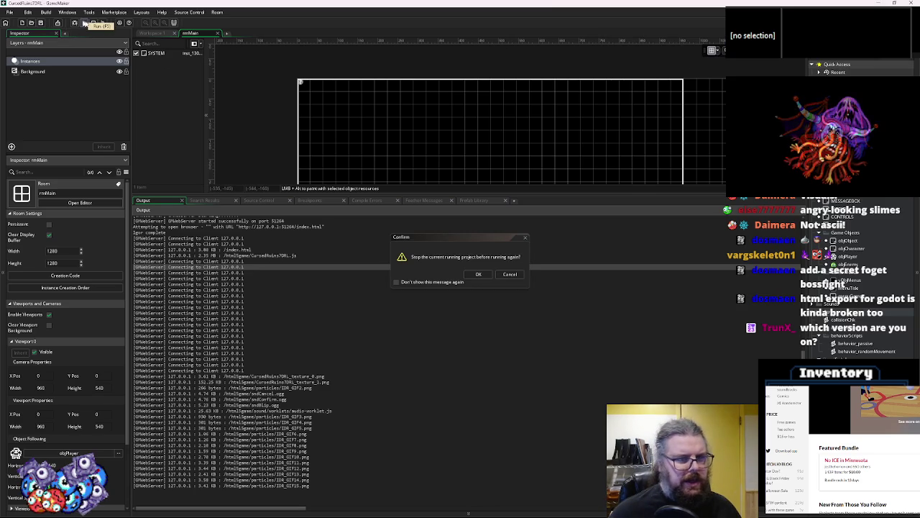
pyautogui.press('Return')
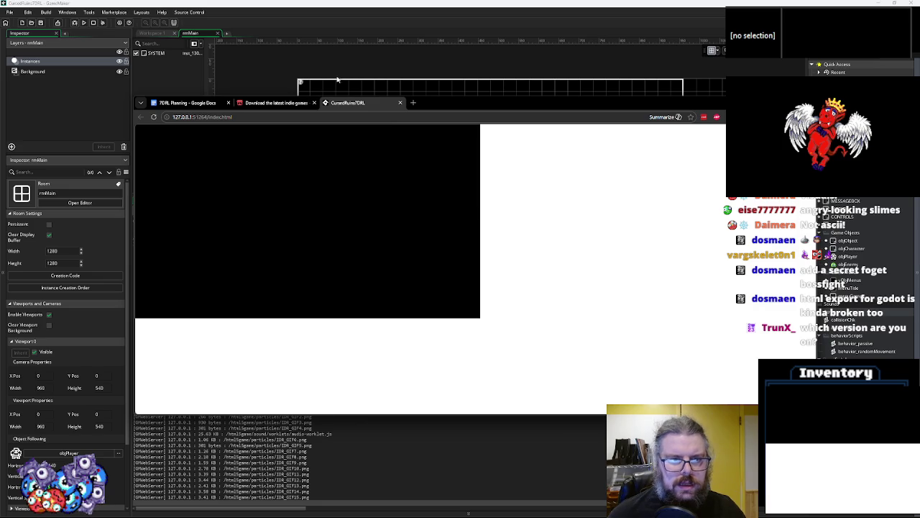
# Close the game's browser tab, return to GameMaker, and shrink the output log to enlarge the room view
pyautogui.click(400, 102)
pyautogui.hotkey('alt', 'Tab')
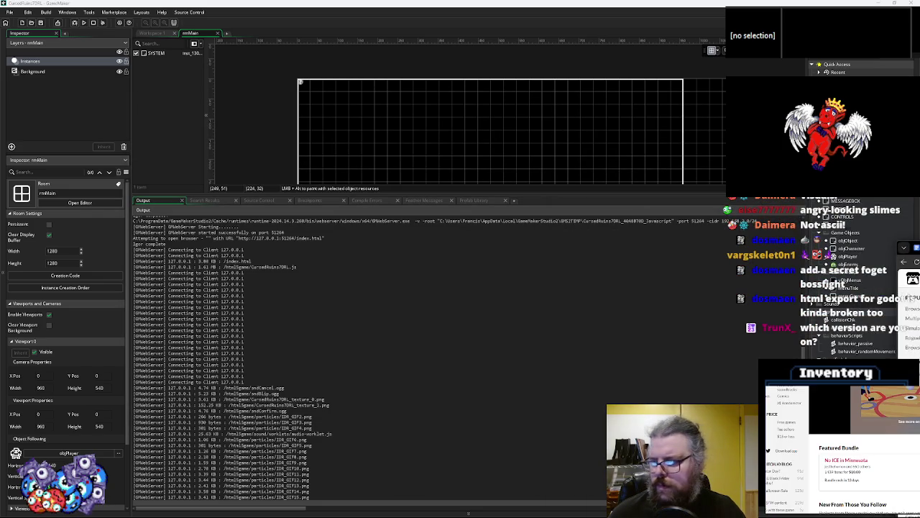
pyautogui.click(412, 371)
pyautogui.moveTo(354, 194); pyautogui.dragTo(329, 306)
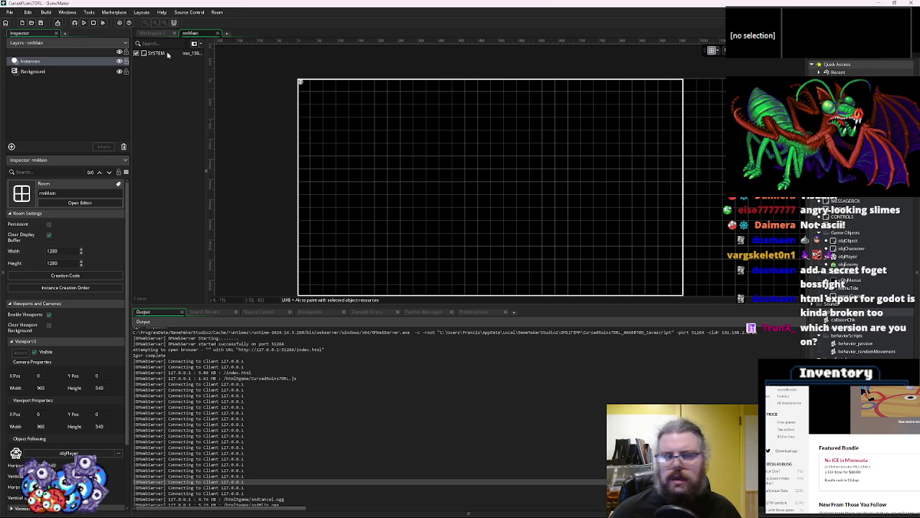
pyautogui.click(370, 311)
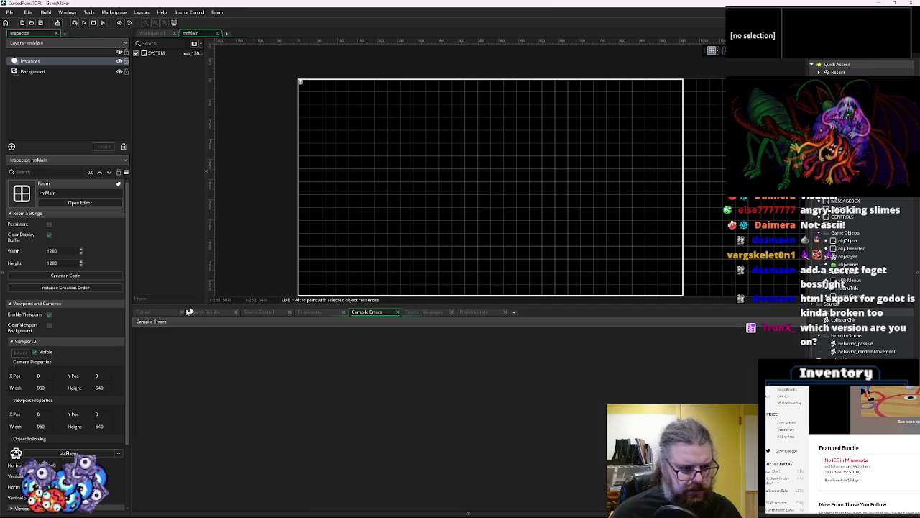
pyautogui.click(143, 312)
pyautogui.moveTo(179, 307)
pyautogui.mouseDown()
pyautogui.moveTo(236, 99)
pyautogui.moveTo(242, 416)
pyautogui.mouseUp()
pyautogui.click(157, 36)
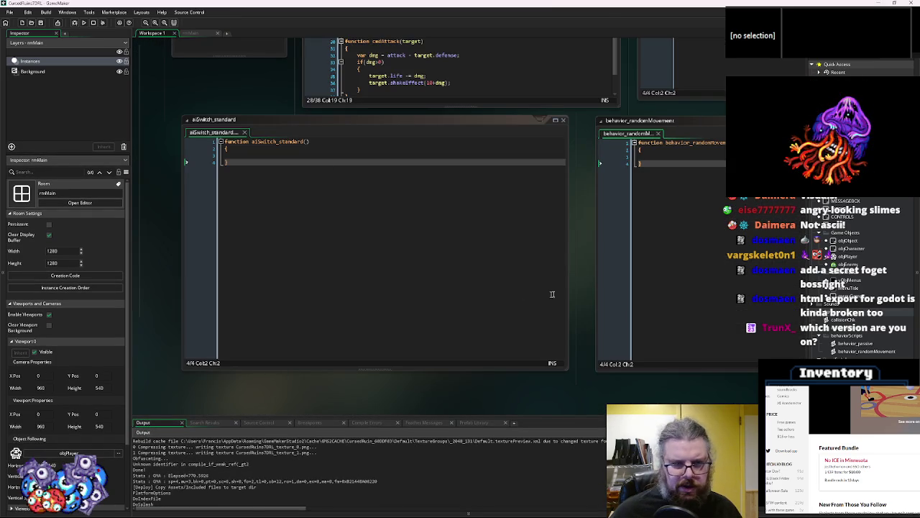
pyautogui.scroll(5, 552, 294)
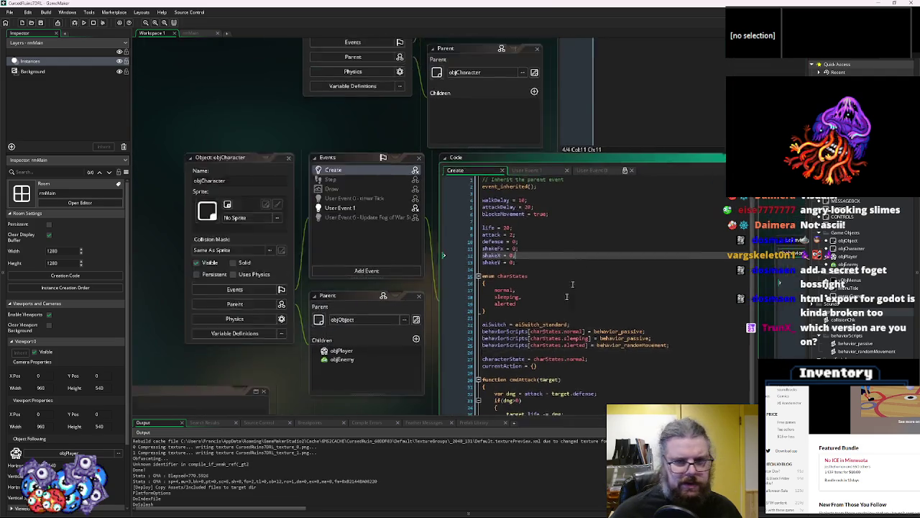
pyautogui.scroll(3, 566, 296)
pyautogui.hscroll(5, 567, 296)
pyautogui.hscroll(-2, 383, 159)
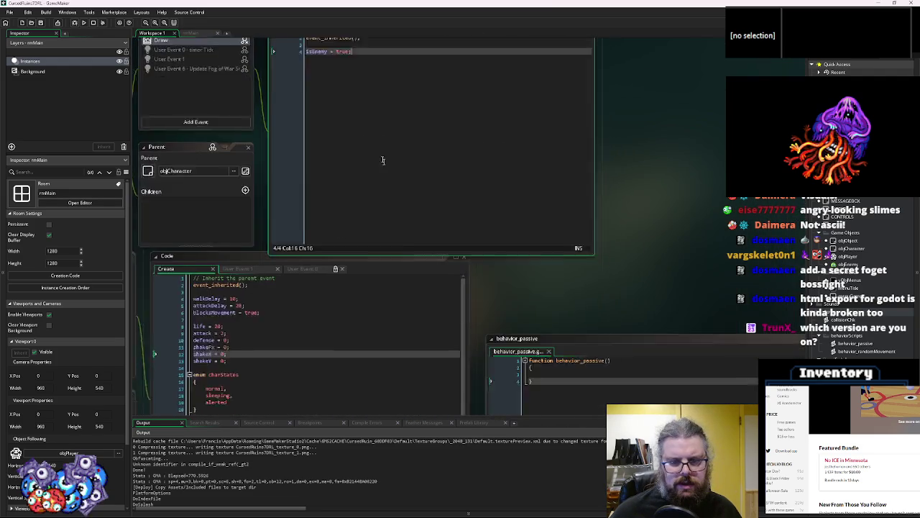
pyautogui.hscroll(-3, 388, 165)
pyautogui.click(191, 33)
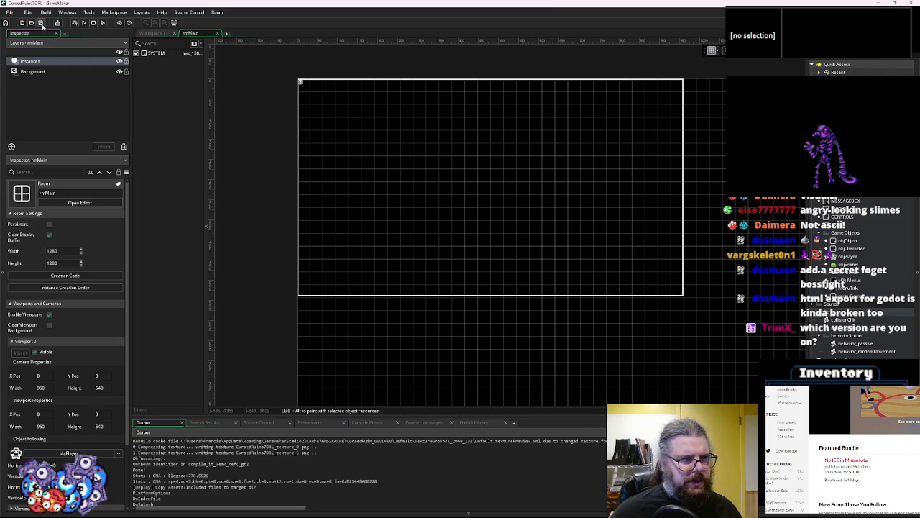
# Stop the running game and rebuild and relaunch the HTML5 build
pyautogui.click(75, 22)
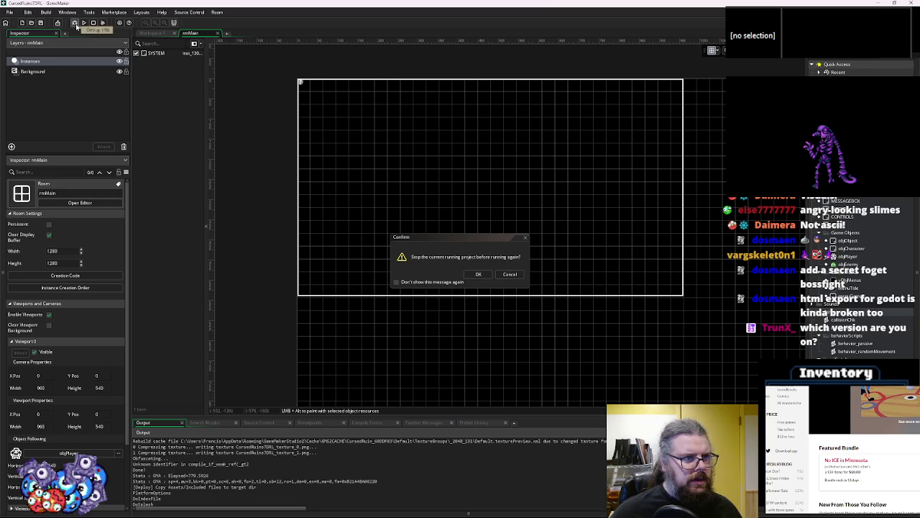
pyautogui.click(491, 274)
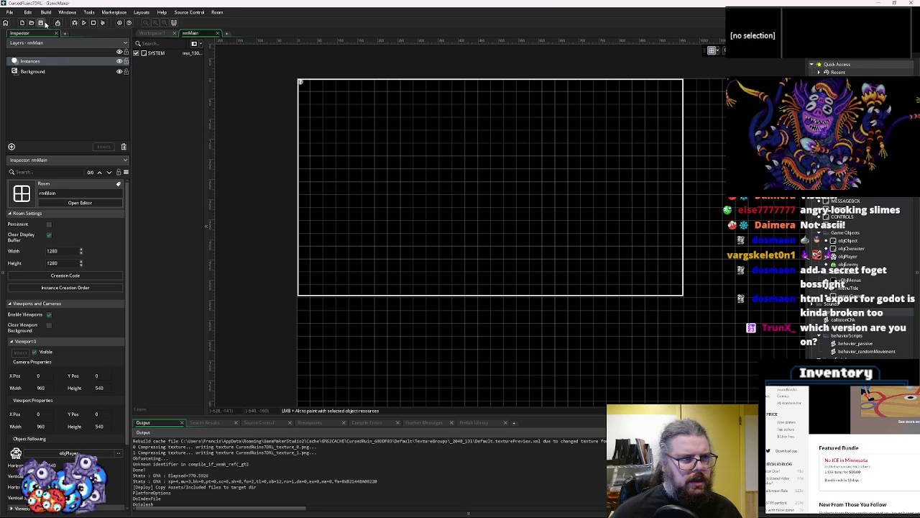
pyautogui.click(73, 24)
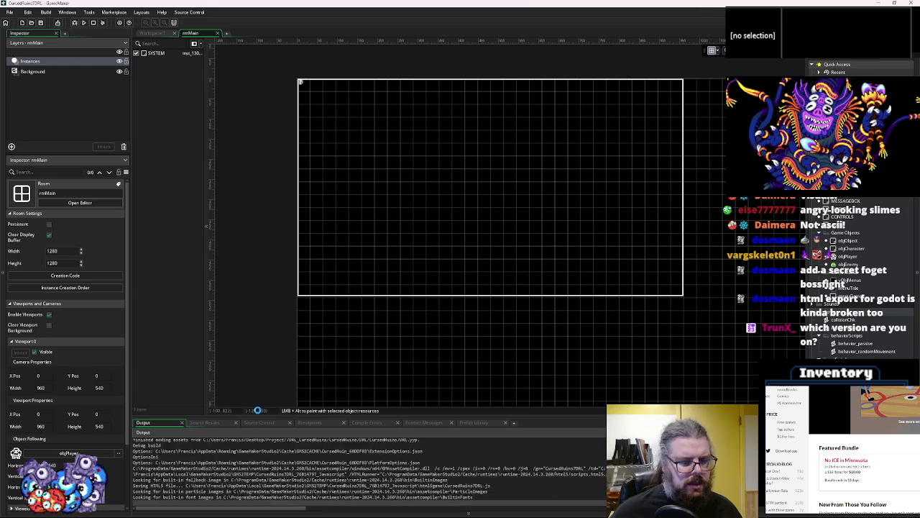
# Enlarge the output log and confirm the compile errors list is empty
pyautogui.moveTo(253, 416); pyautogui.dragTo(253, 254)
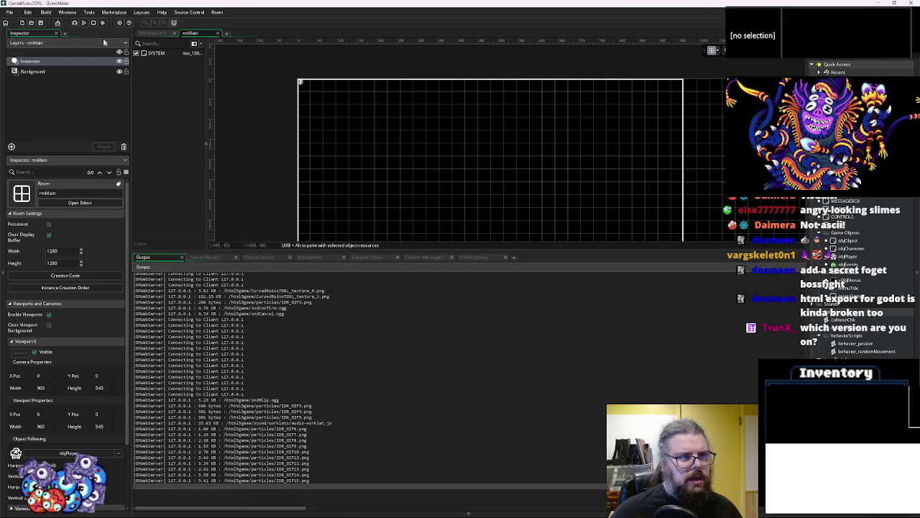
pyautogui.click(260, 348)
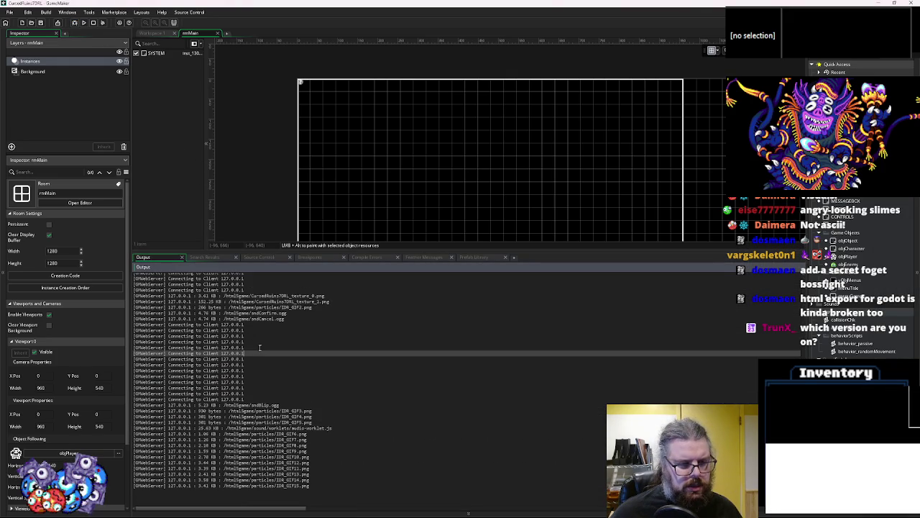
pyautogui.click(368, 258)
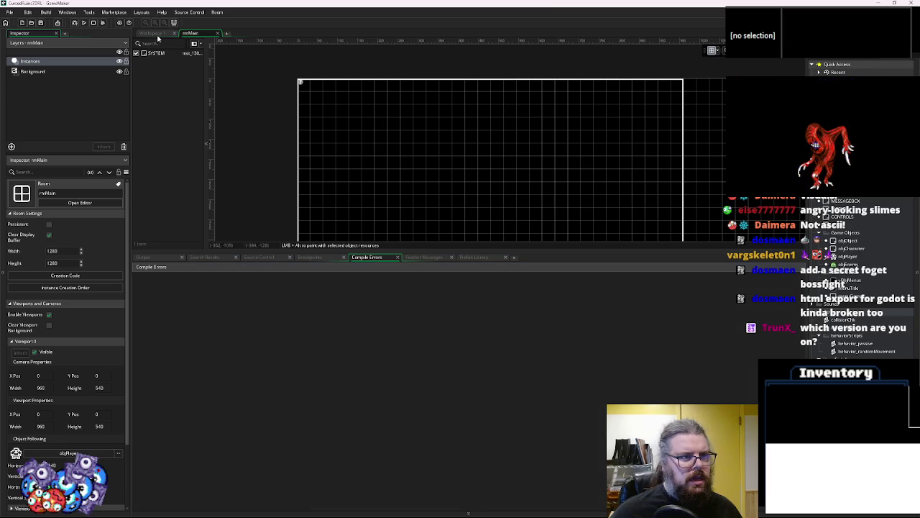
pyautogui.click(156, 33)
pyautogui.click(191, 33)
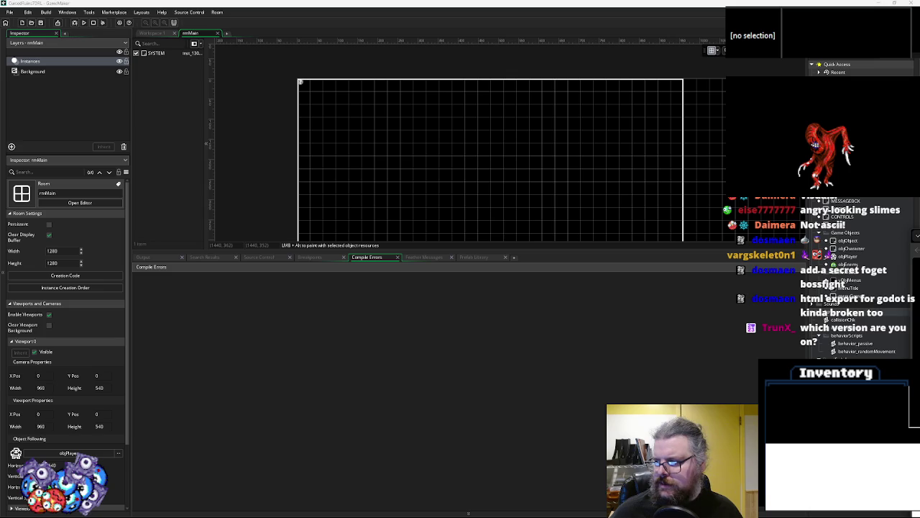
# Check the game in the browser, then close its tab and return to GameMaker
pyautogui.moveTo(919, 90)
pyautogui.mouseDown()
pyautogui.moveTo(522, 94)
pyautogui.moveTo(532, 90)
pyautogui.mouseUp()
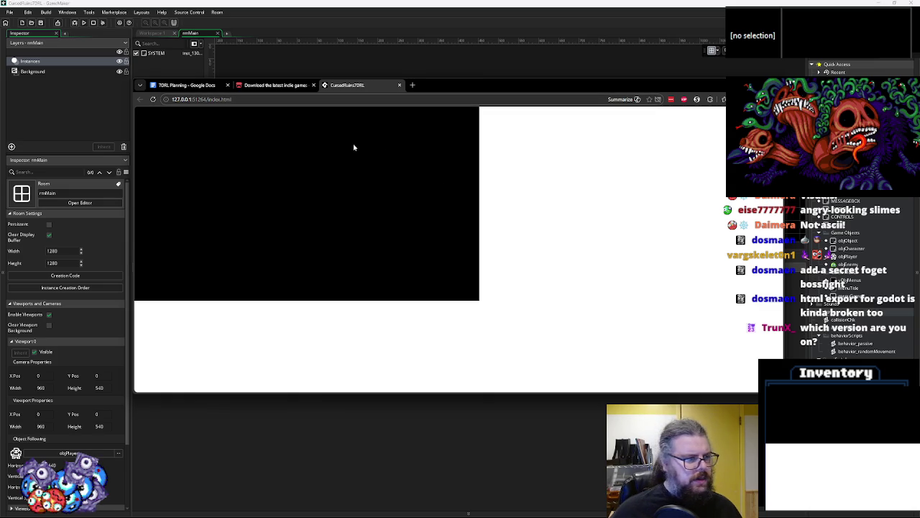
pyautogui.click(401, 85)
pyautogui.click(207, 145)
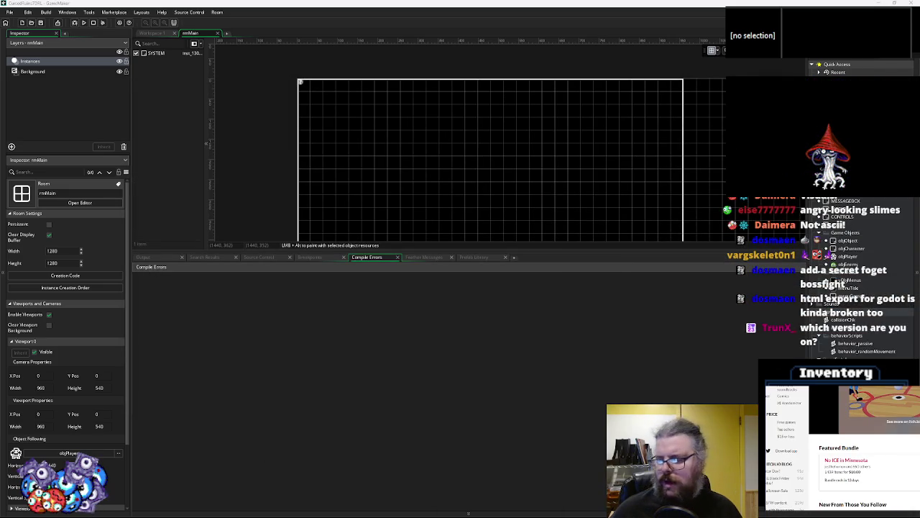
pyautogui.click(748, 23)
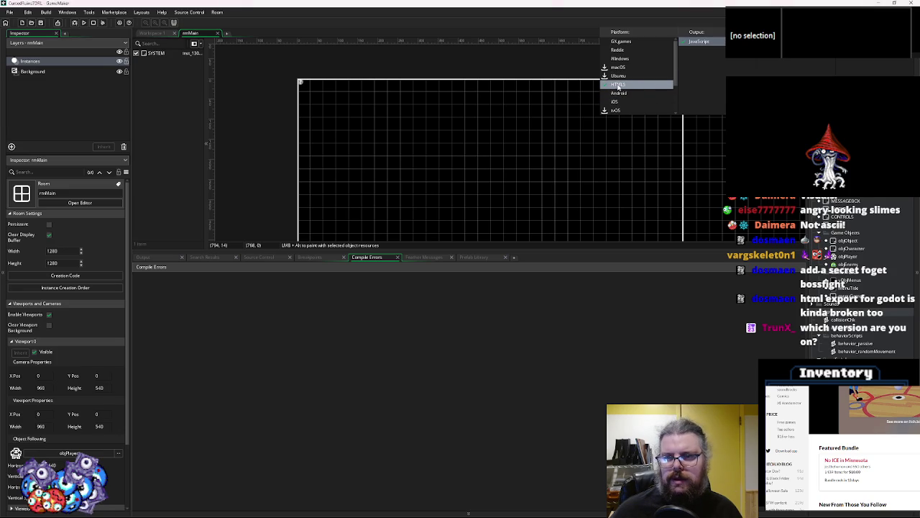
# Switch the build target from HTML5 to Windows and rebuild and run the game
pyautogui.scroll(-2, 623, 53)
pyautogui.scroll(2, 624, 54)
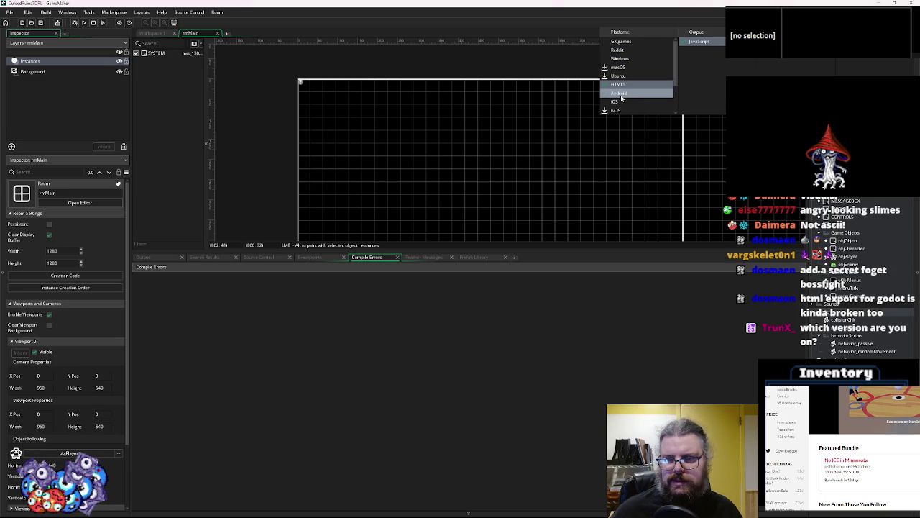
pyautogui.click(624, 59)
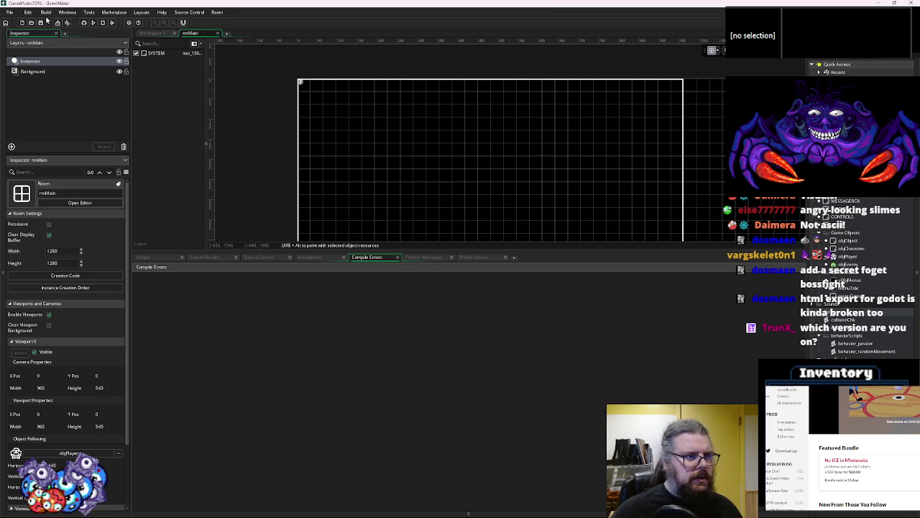
pyautogui.click(93, 23)
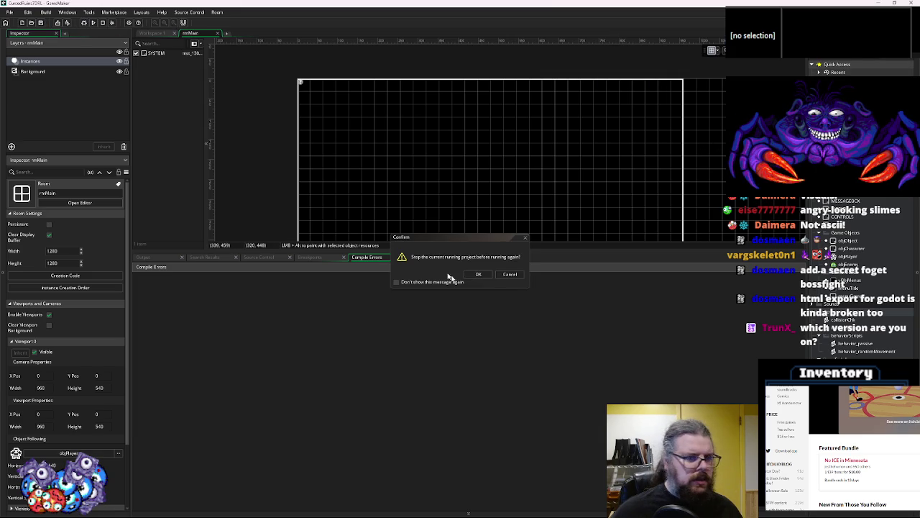
pyautogui.click(479, 275)
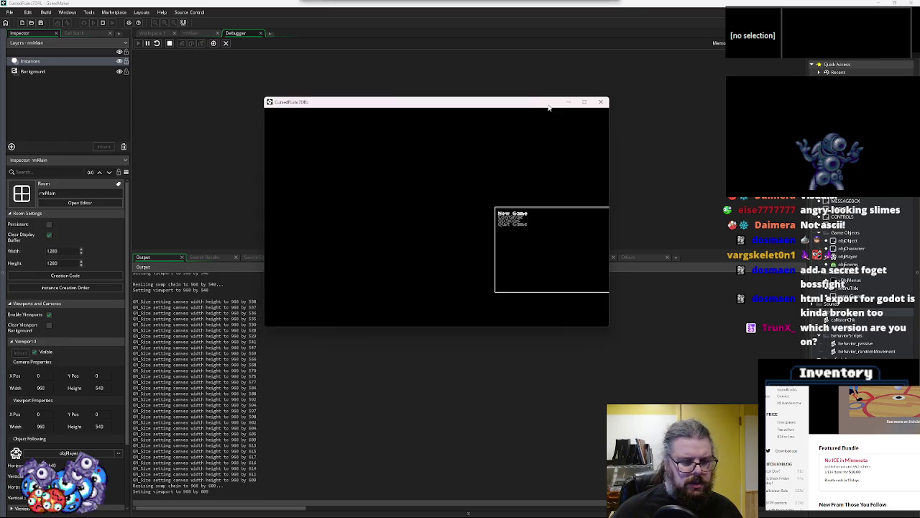
# Start a New Game, move the player left twice, then close the game and debugger
pyautogui.press('Return')
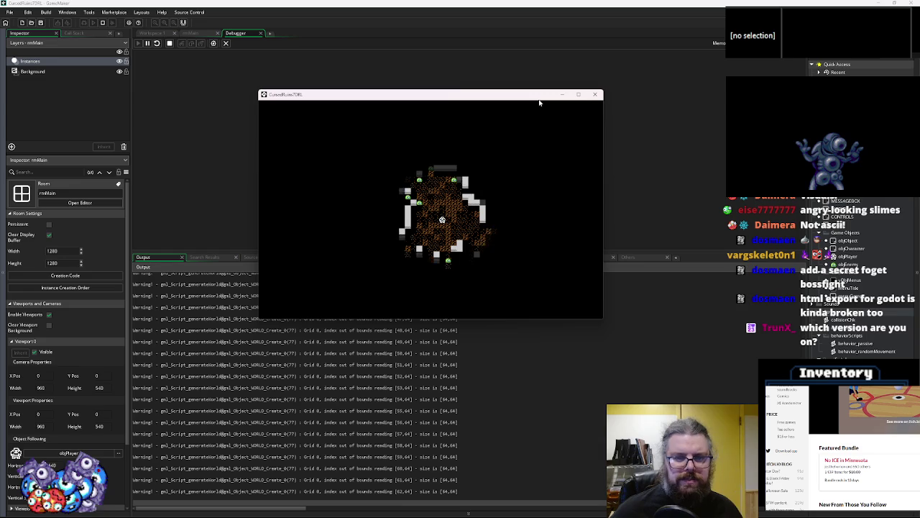
pyautogui.press('Left')
pyautogui.press('Left')
pyautogui.press('Left')
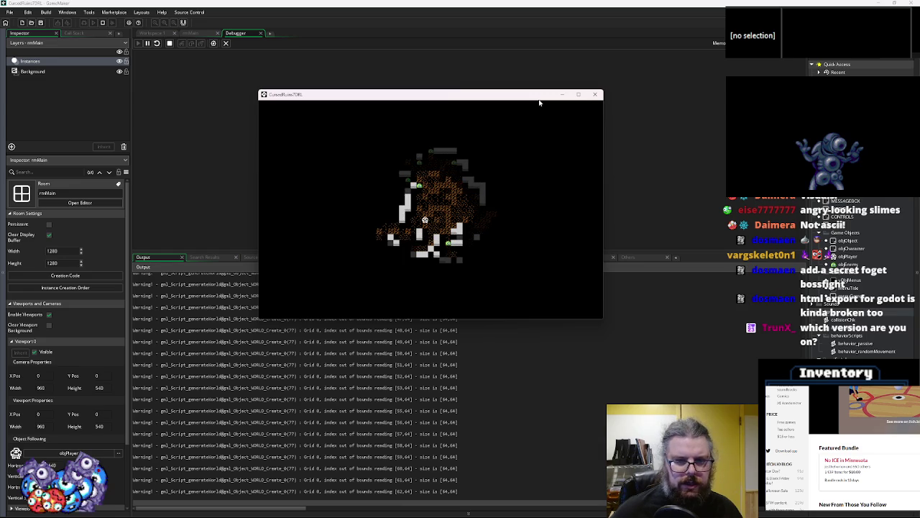
pyautogui.press('Left')
pyautogui.press('Left')
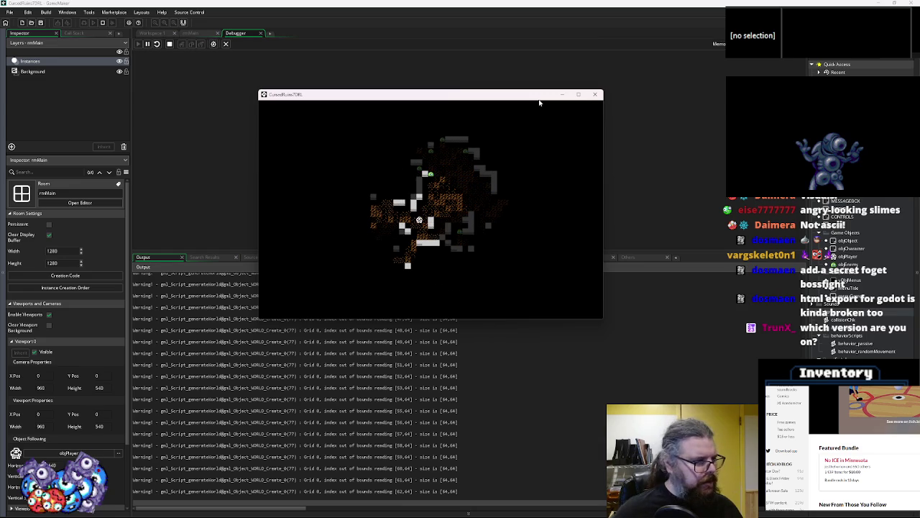
pyautogui.click(595, 94)
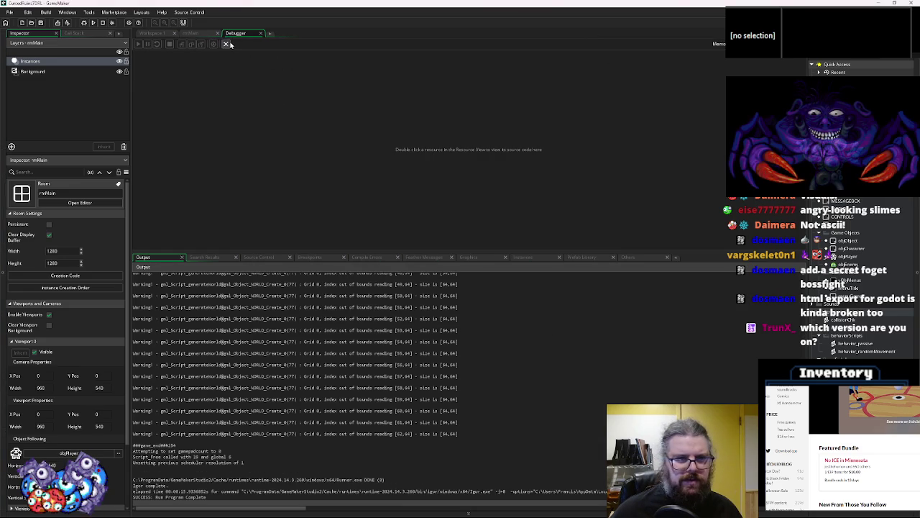
pyautogui.click(227, 44)
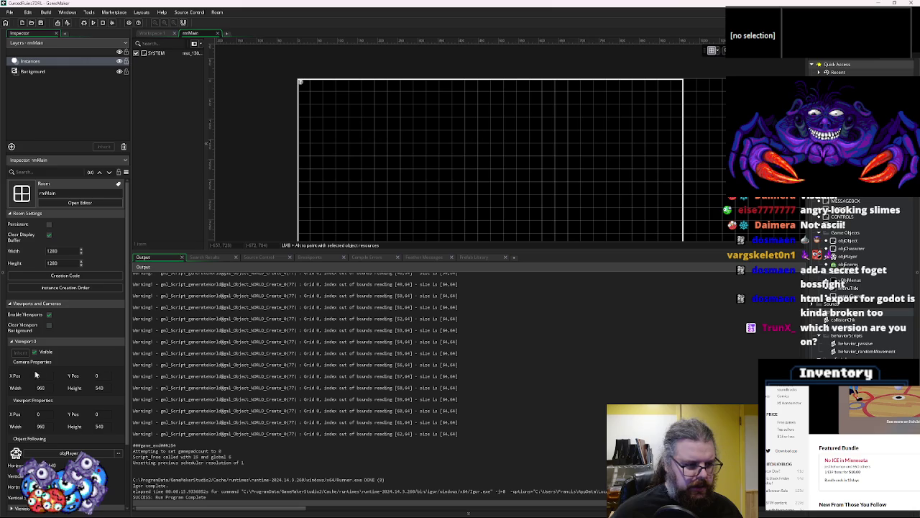
# Bring Viewport 0's Camera Properties into view and set camera X and Y to 240
pyautogui.moveTo(417, 175); pyautogui.dragTo(361, 123)
pyautogui.scroll(-2, 382, 148)
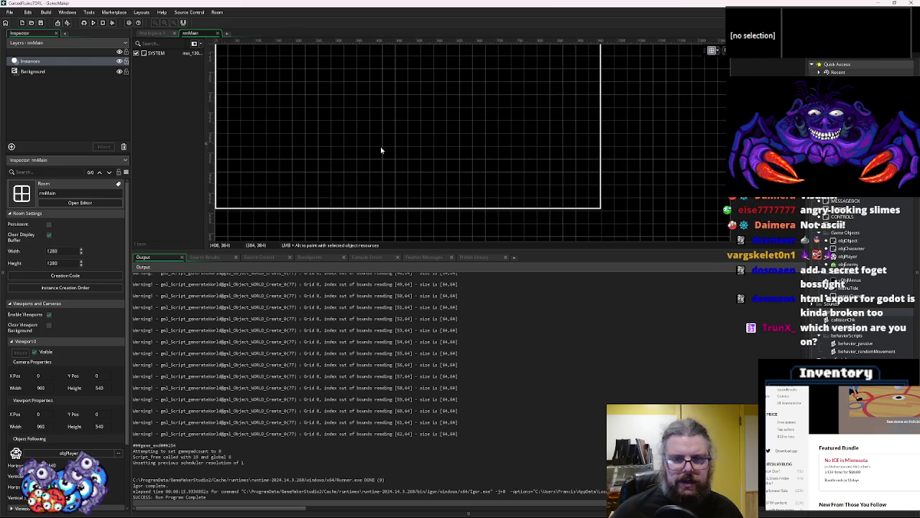
pyautogui.scroll(-2, 386, 159)
pyautogui.moveTo(386, 158)
pyautogui.mouseDown()
pyautogui.moveTo(446, 136)
pyautogui.moveTo(462, 106)
pyautogui.mouseUp()
pyautogui.scroll(-1, 445, 140)
pyautogui.click(31, 379)
pyautogui.write('20')
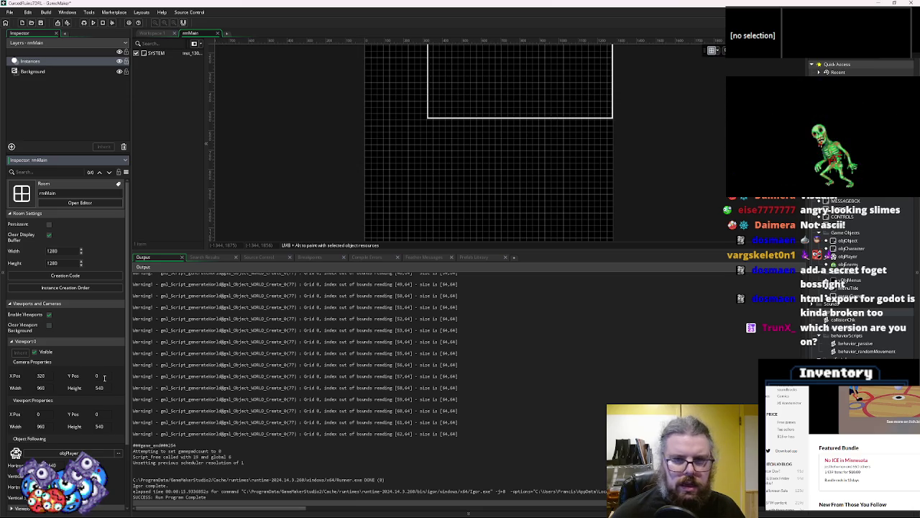
pyautogui.click(41, 376)
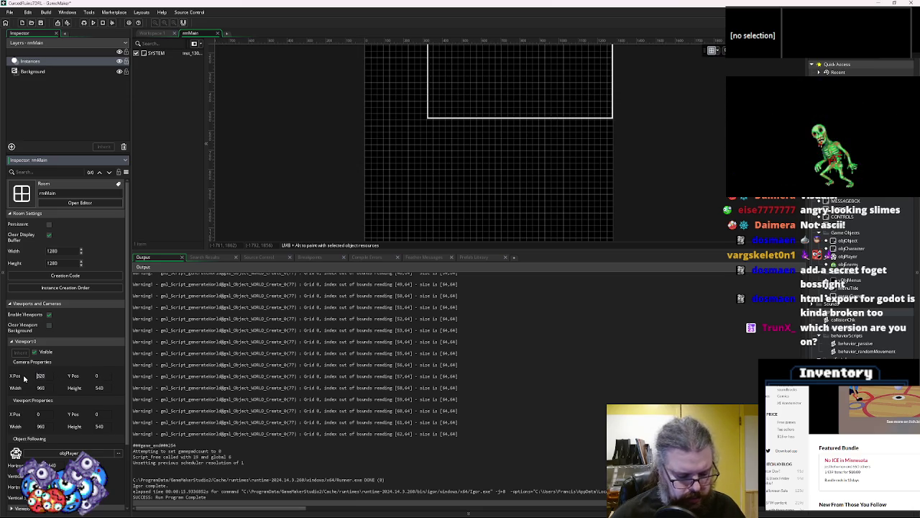
pyautogui.click(100, 376)
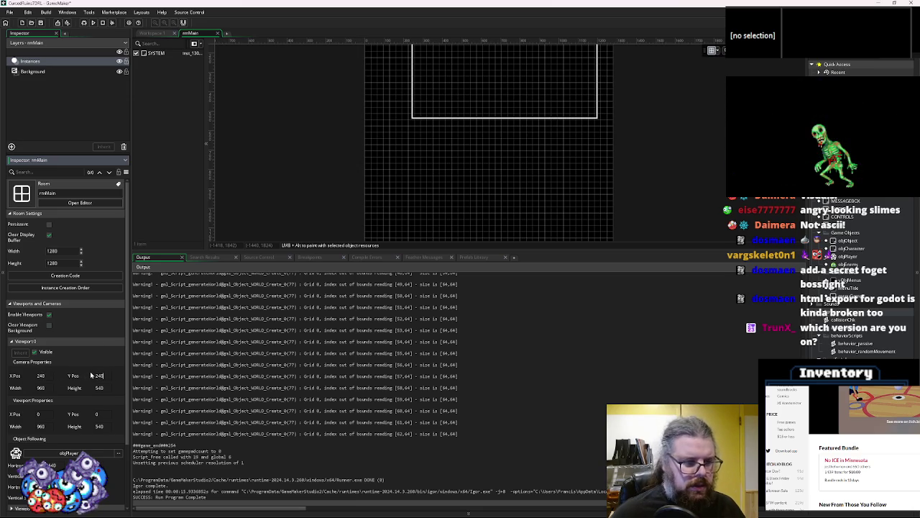
pyautogui.press('Return')
# Change the Viewport 0 camera Y position to 320
pyautogui.click(100, 376)
pyautogui.write('320')
pyautogui.press('Return')
pyautogui.scroll(-2, 470, 94)
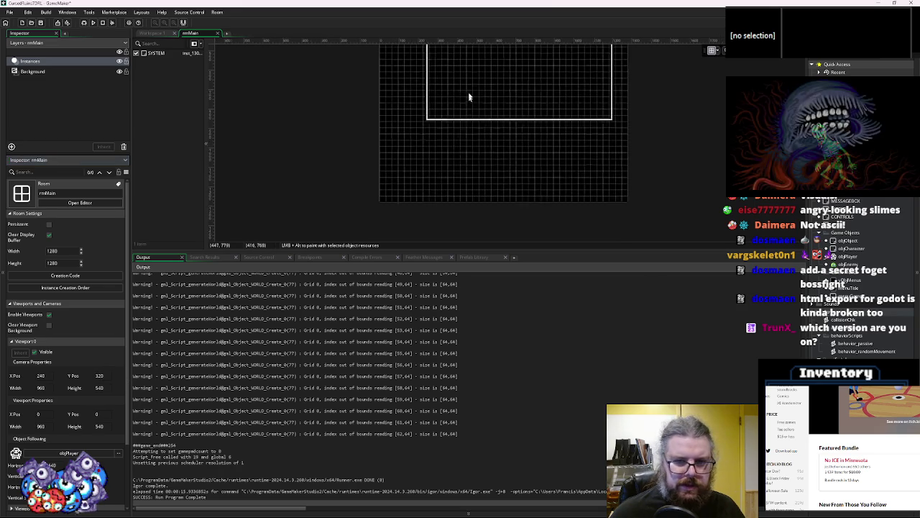
pyautogui.scroll(2, 450, 151)
# Set the camera X position to 200 and confirm a new Y position
pyautogui.click(41, 375)
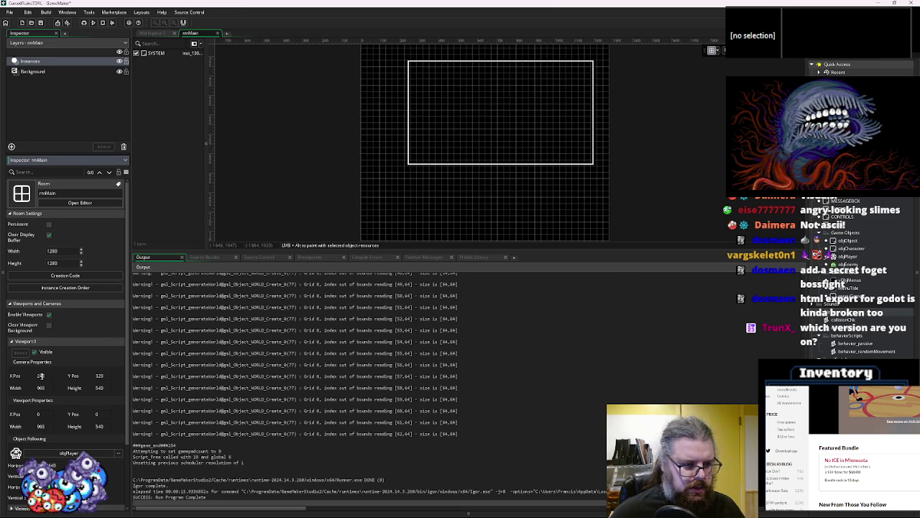
pyautogui.press('Return')
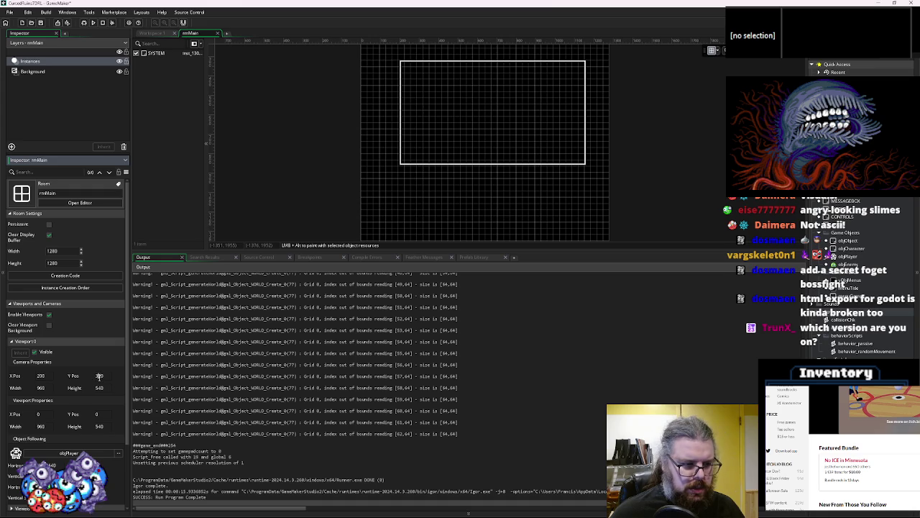
pyautogui.write('0')
pyautogui.press('Return')
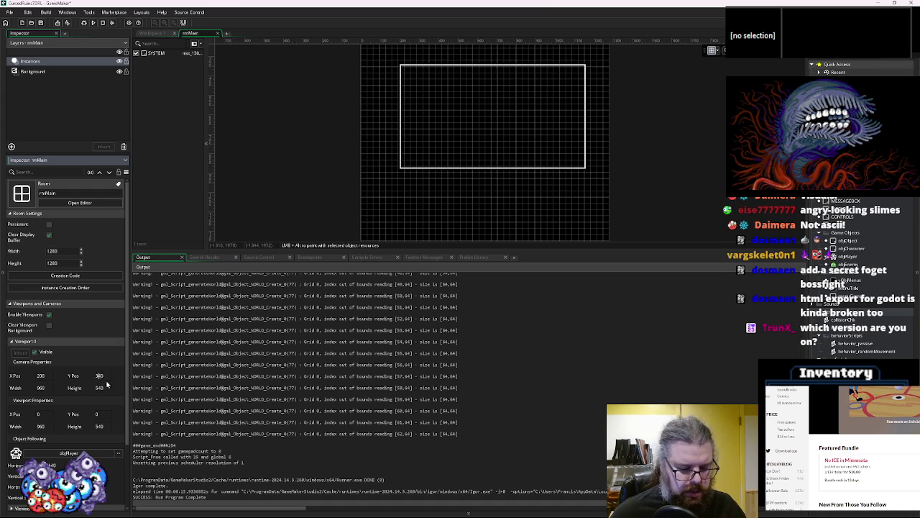
pyautogui.scroll(-2, 532, 125)
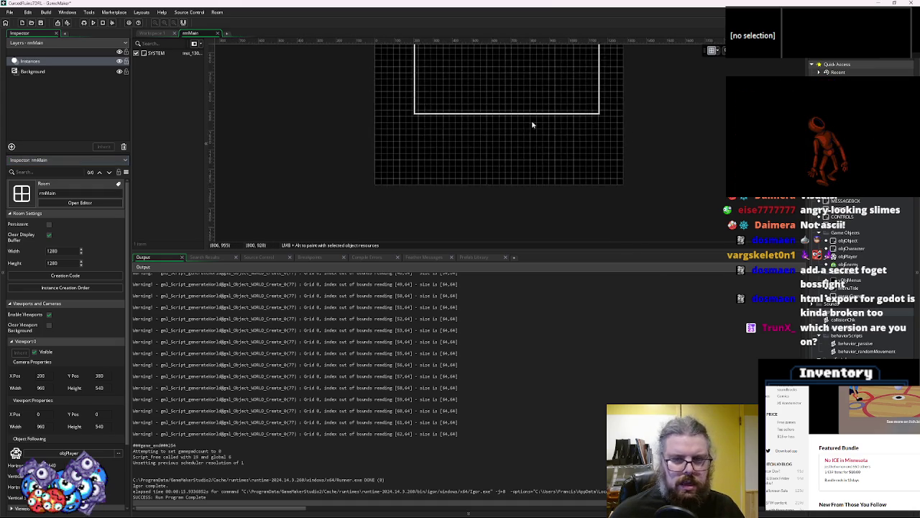
pyautogui.scroll(3, 532, 125)
# Debug-run the game to view the camera at X 200, Y 380, then close it
pyautogui.click(86, 25)
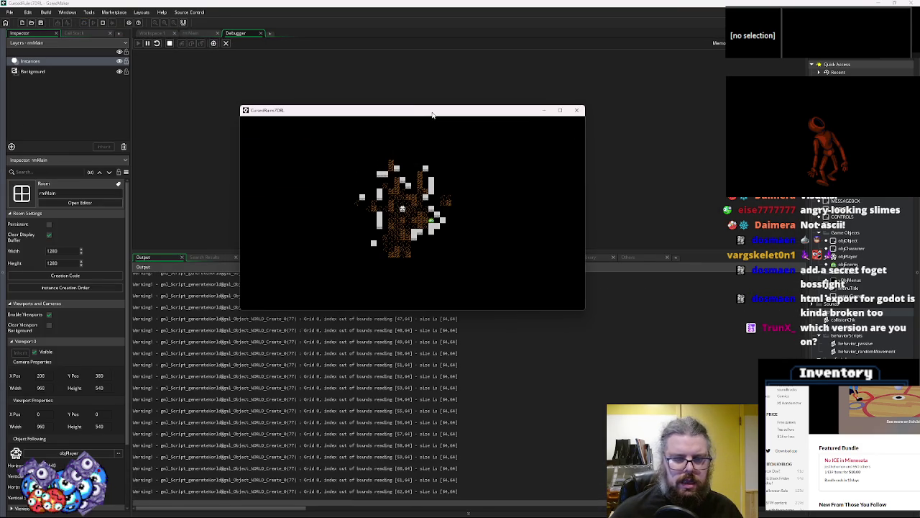
pyautogui.click(577, 110)
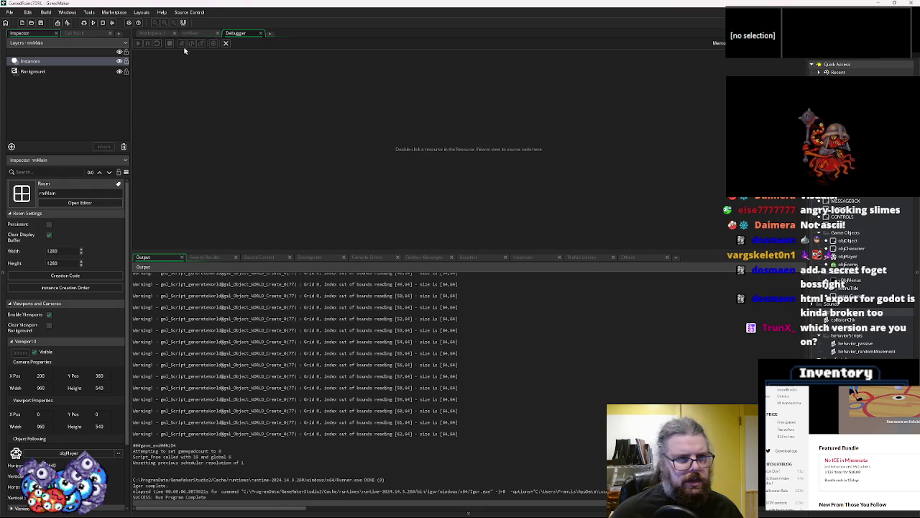
# In menuTitle's Draw event, add a vx variable set to view_get_xport(0)
pyautogui.click(848, 288)
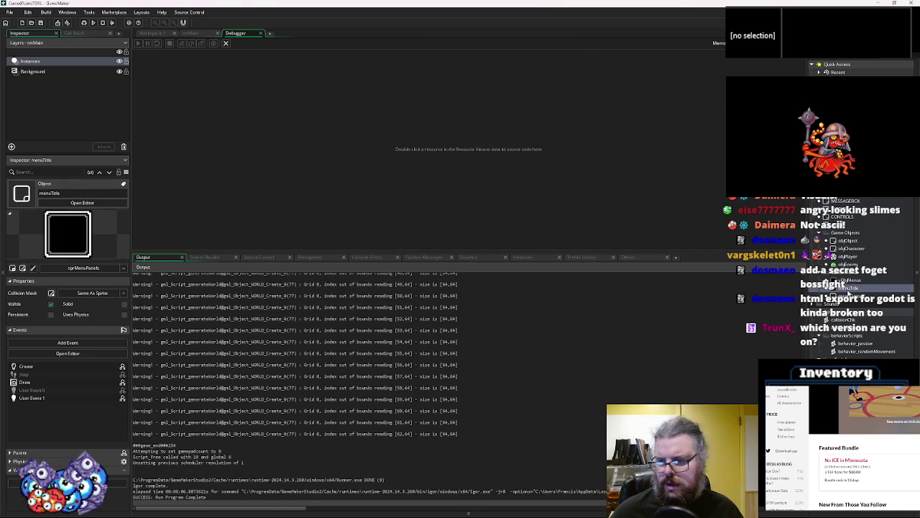
pyautogui.doubleClick(849, 288)
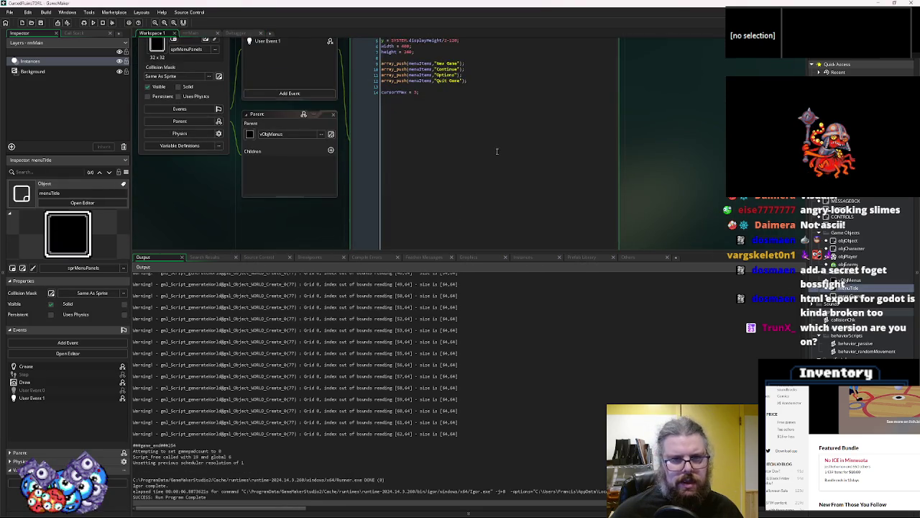
pyautogui.click(284, 99)
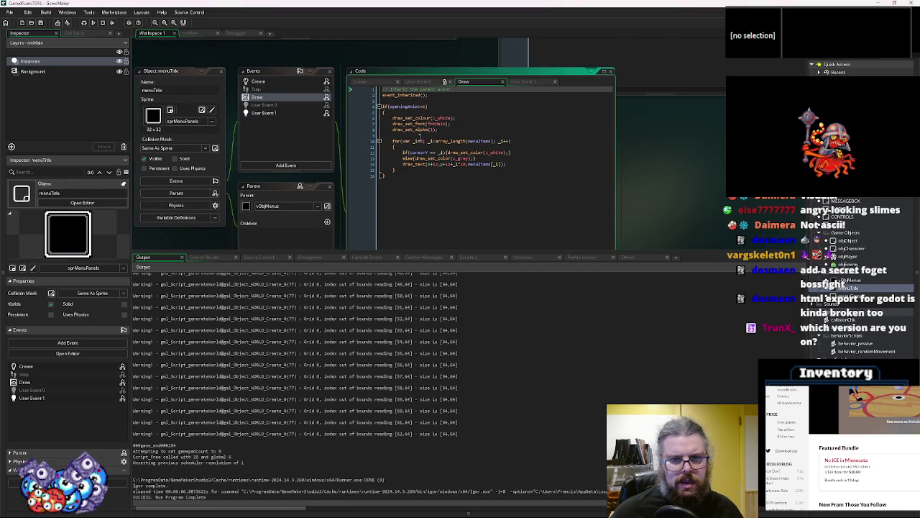
pyautogui.click(372, 126)
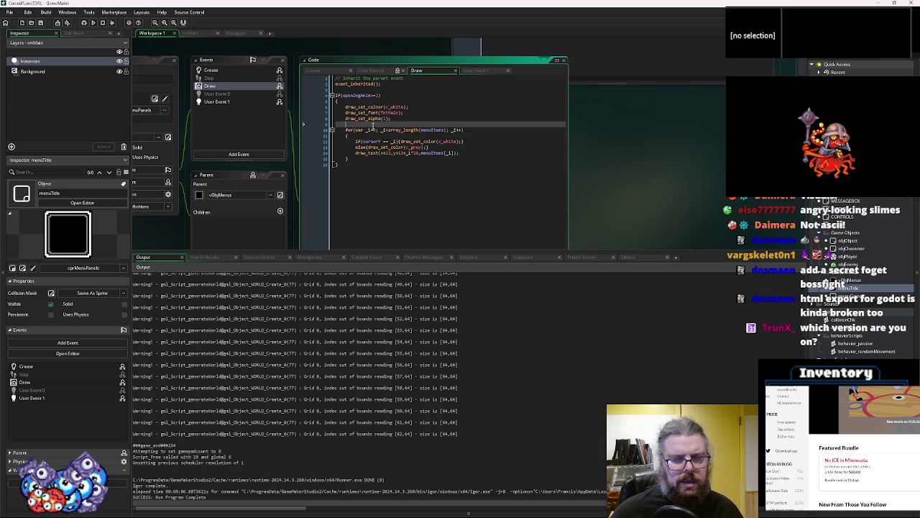
pyautogui.write('varvx = ')
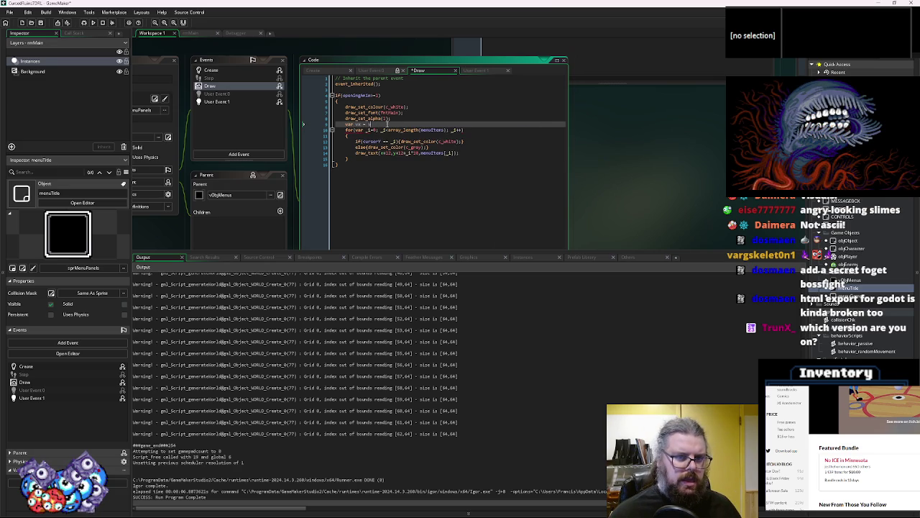
pyautogui.write('view_v')
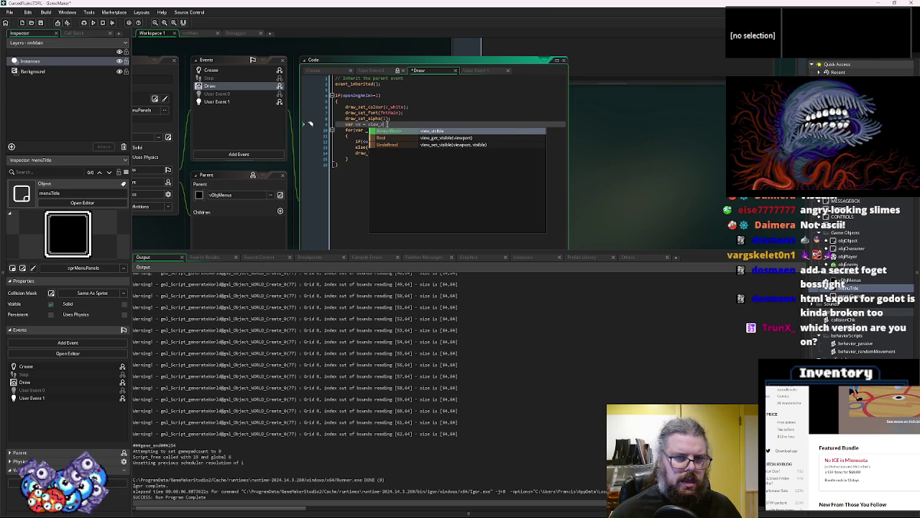
pyautogui.press('BackSpace')
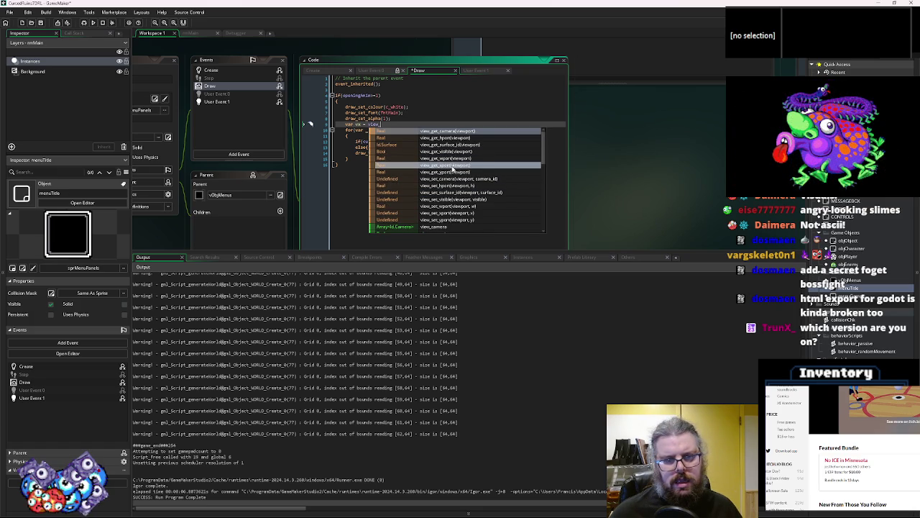
pyautogui.click(455, 158)
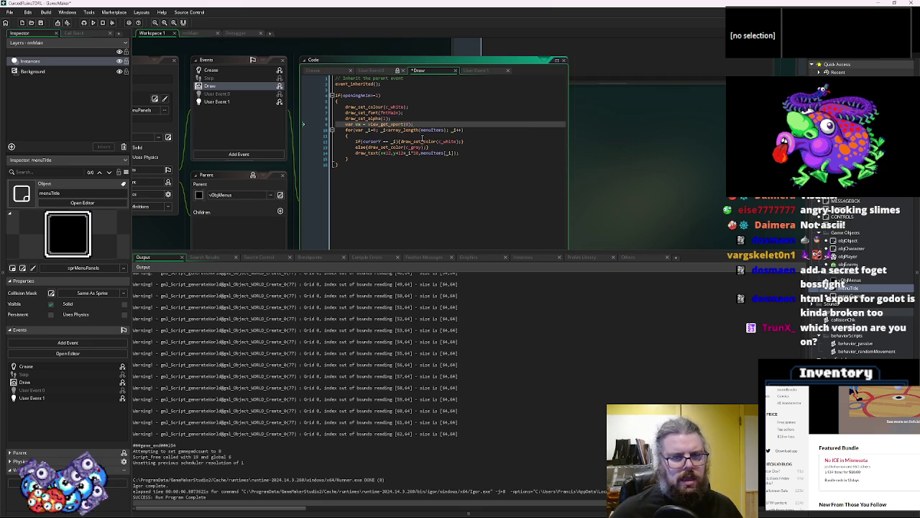
# Duplicate the vx line into a vy line reading view_get_yport(0)
pyautogui.moveTo(423, 124); pyautogui.dragTo(344, 132)
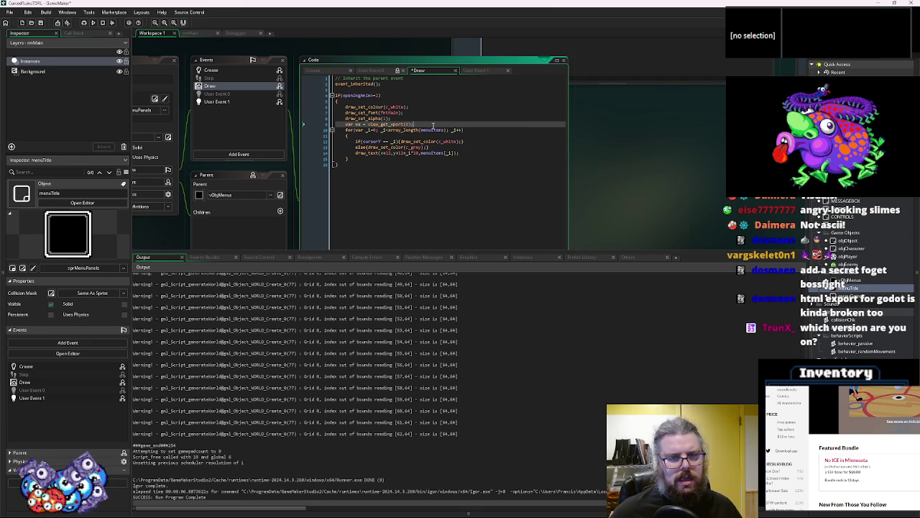
pyautogui.hotkey('ctrl', 'd')
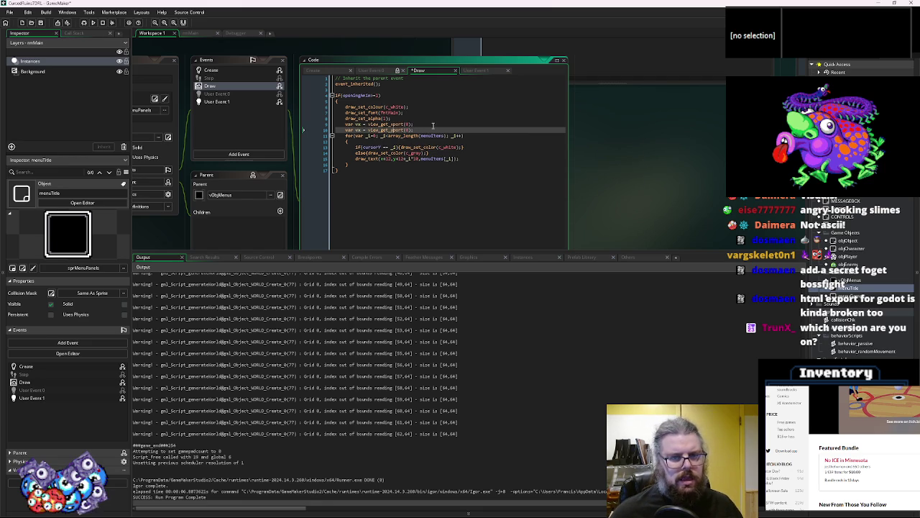
pyautogui.press('Down')
pyautogui.press('Up')
pyautogui.press('BackSpace')
pyautogui.write('y')
pyautogui.click(452, 96)
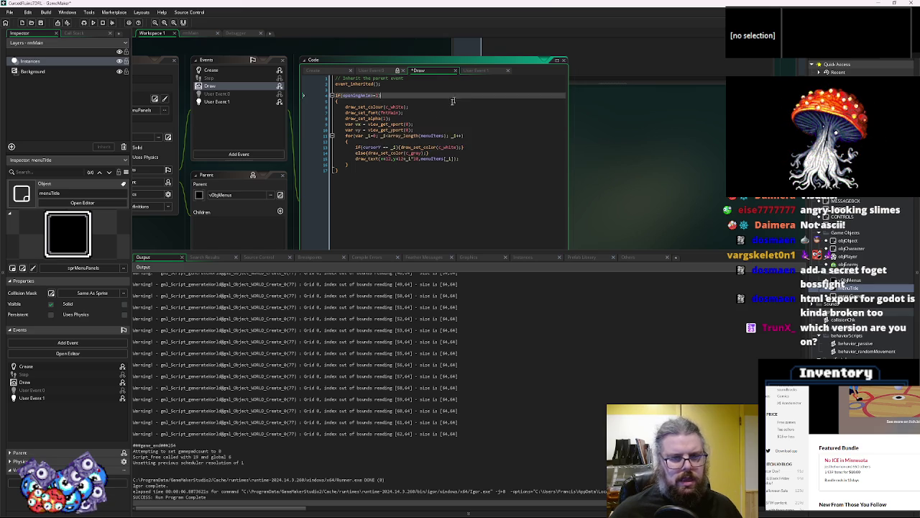
# Offset draw_text to vx+xx and vy+yy+_i*30, then run the game to test
pyautogui.doubleClick(358, 124)
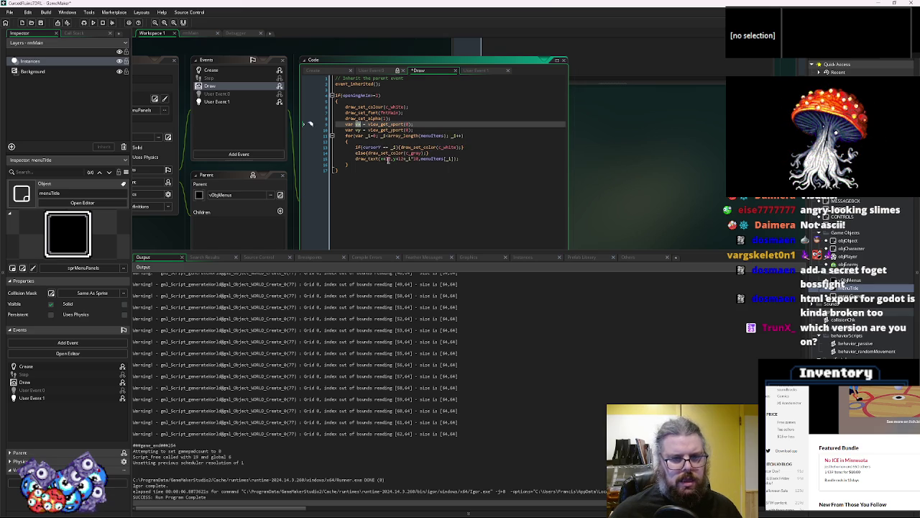
pyautogui.click(381, 158)
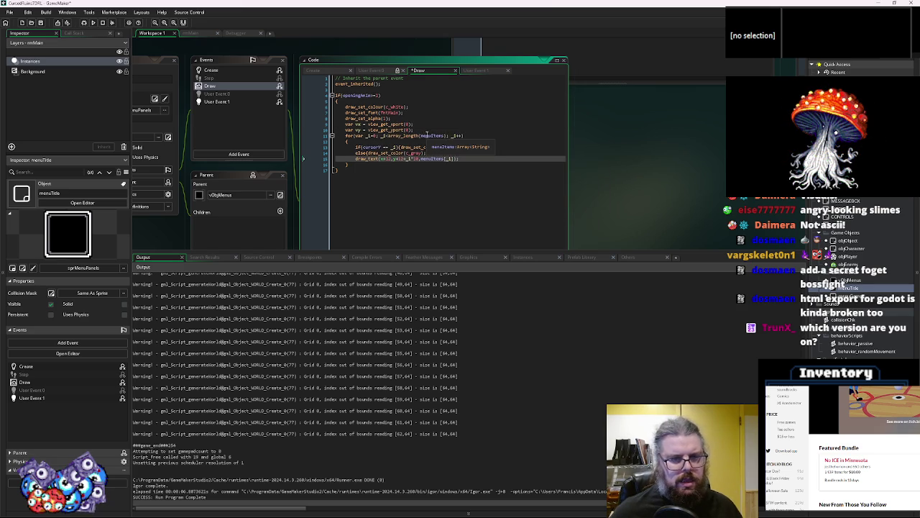
pyautogui.write('vx+x+12,')
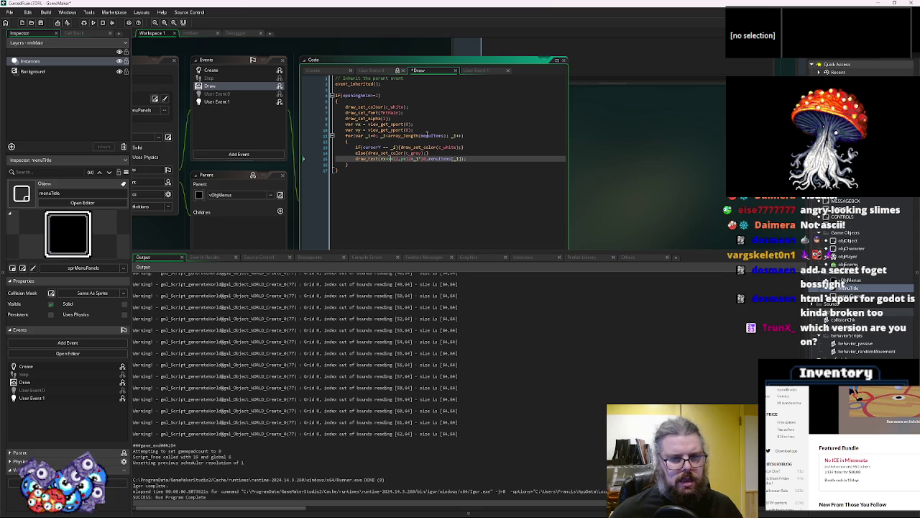
pyautogui.write('vy+')
pyautogui.click(427, 135)
pyautogui.click(84, 22)
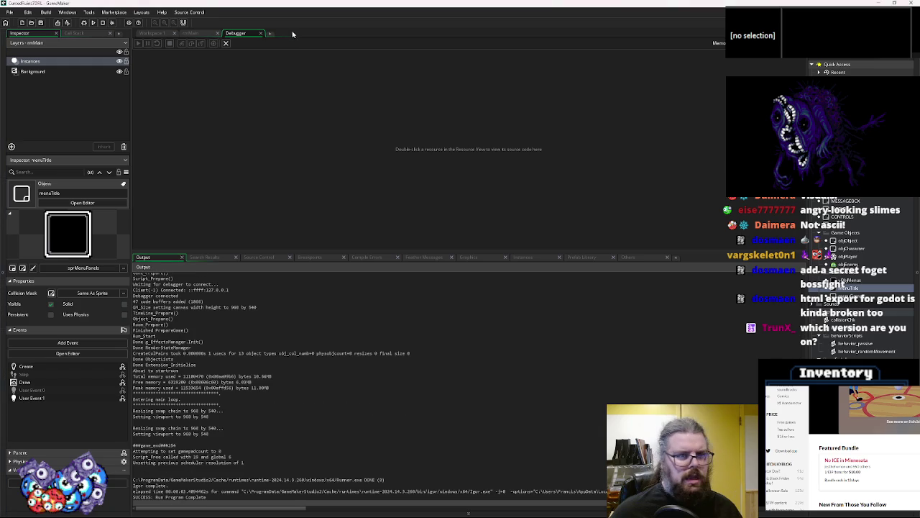
# Replace view_get_xport(0) on the vx line with camera_get_view_x(0)
pyautogui.click(256, 35)
pyautogui.click(363, 202)
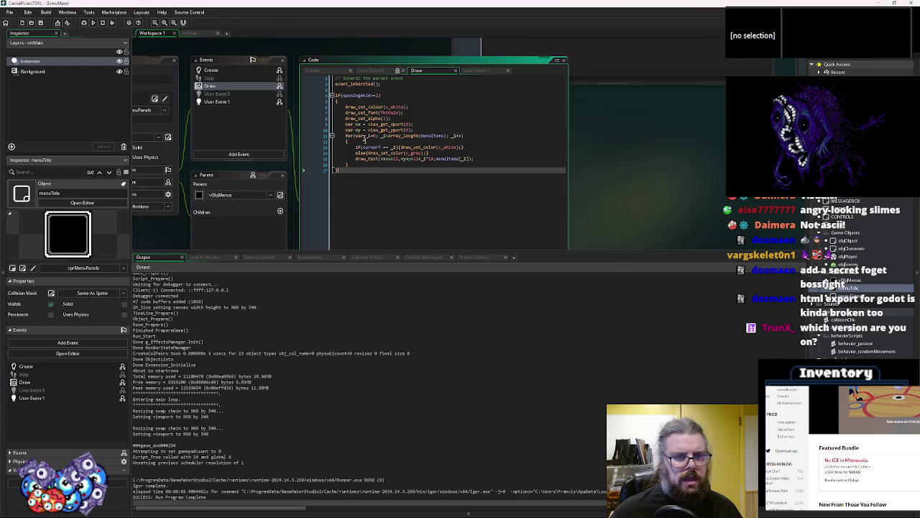
pyautogui.click(399, 123)
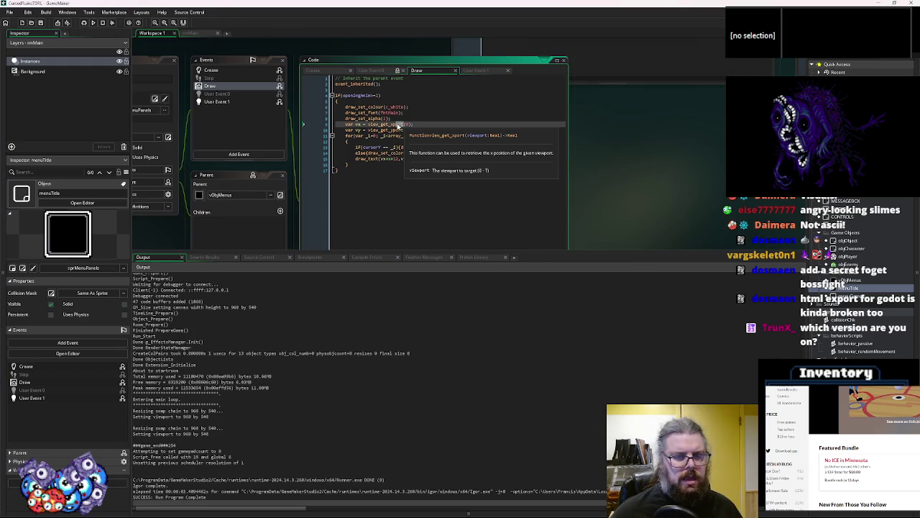
pyautogui.press('BackSpace')
pyautogui.press('BackSpace')
pyautogui.press('BackSpace')
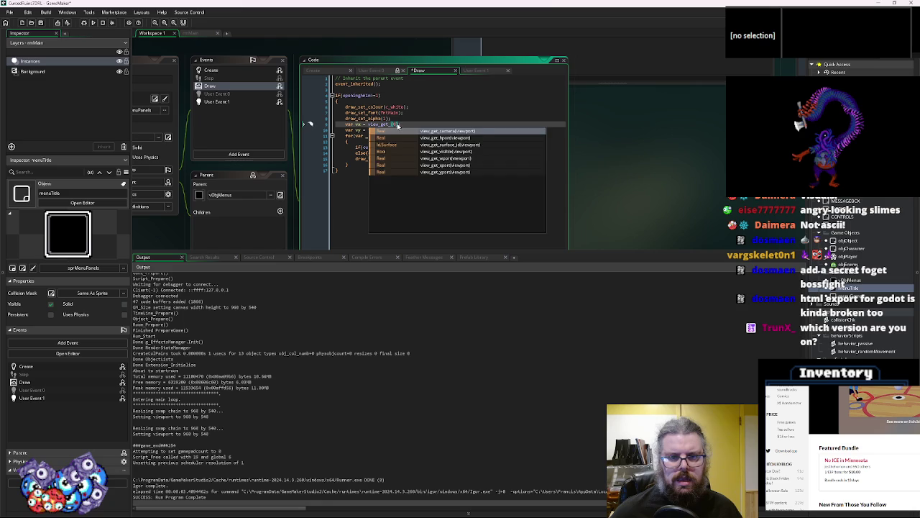
pyautogui.press('Escape')
pyautogui.hotkey('ctrl', 'space')
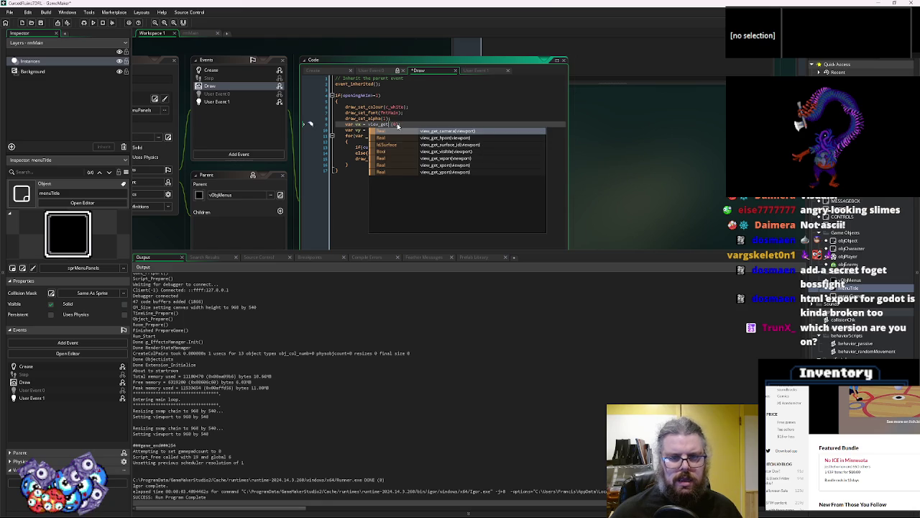
pyautogui.press('BackSpace')
pyautogui.press('Down')
pyautogui.press('Down')
pyautogui.press('Down')
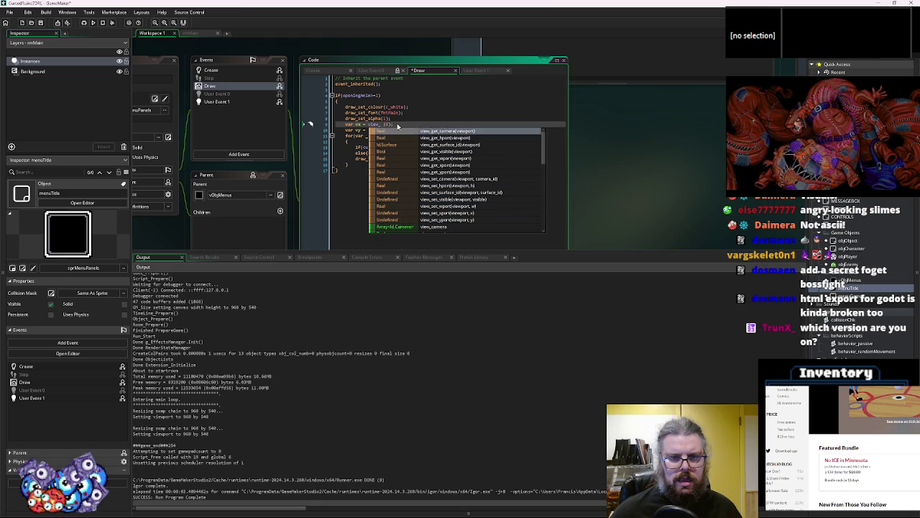
pyautogui.press('Down')
pyautogui.press('Down')
pyautogui.press('Down')
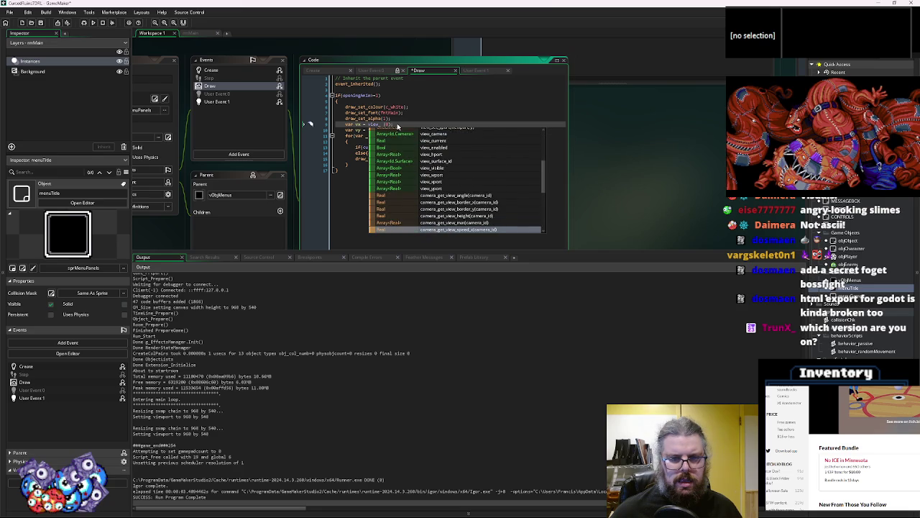
pyautogui.press('Up')
pyautogui.press('Up')
pyautogui.press('Return')
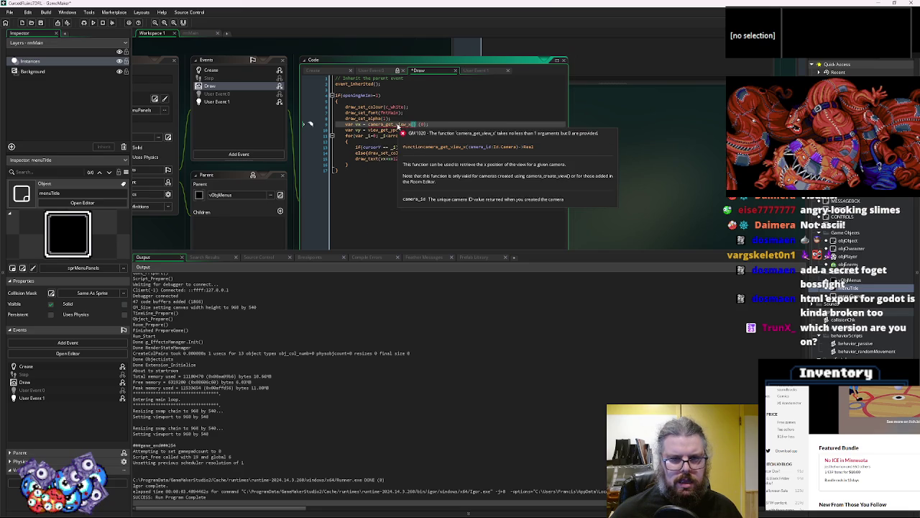
pyautogui.press('Delete')
pyautogui.press('Delete')
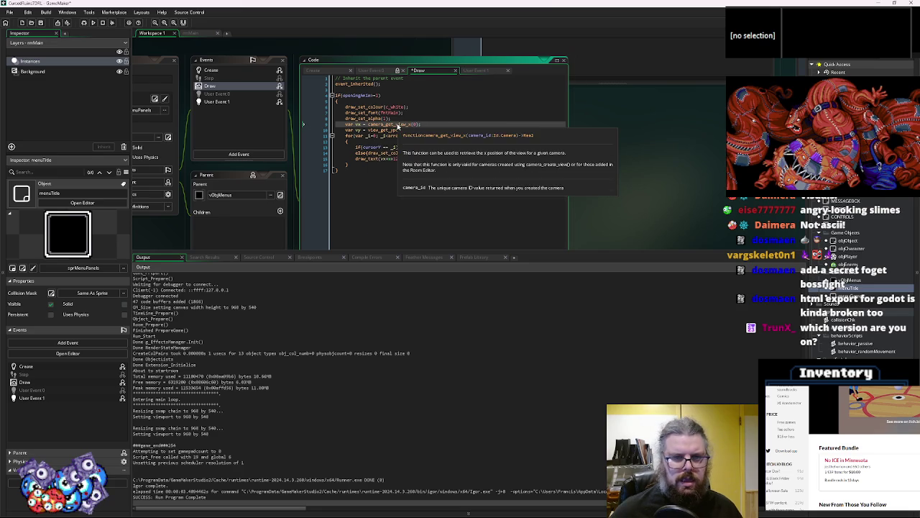
# Switch the vy line to camera_get_view_y(0) and start a debug run
pyautogui.doubleClick(384, 130)
pyautogui.write('camera_get_view_x')
pyautogui.press('BackSpace')
pyautogui.write('y')
pyautogui.press('Up')
pyautogui.press('Up')
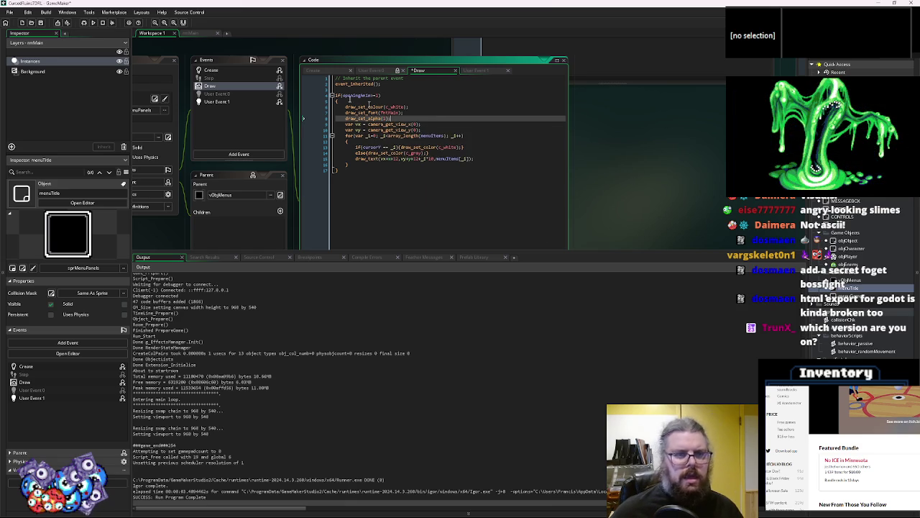
pyautogui.click(84, 23)
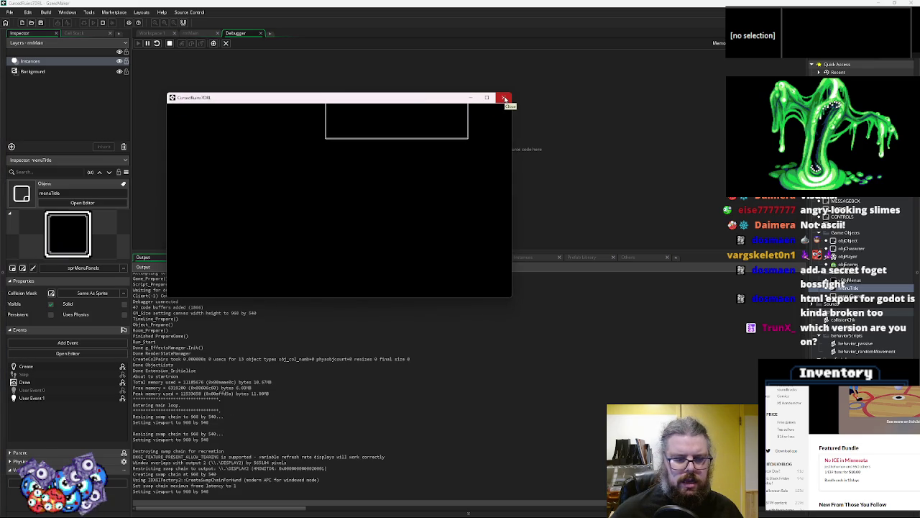
# Close the test game and debugger, review camera_get_view_x help, and expand rmMain's Viewport 0
pyautogui.click(505, 99)
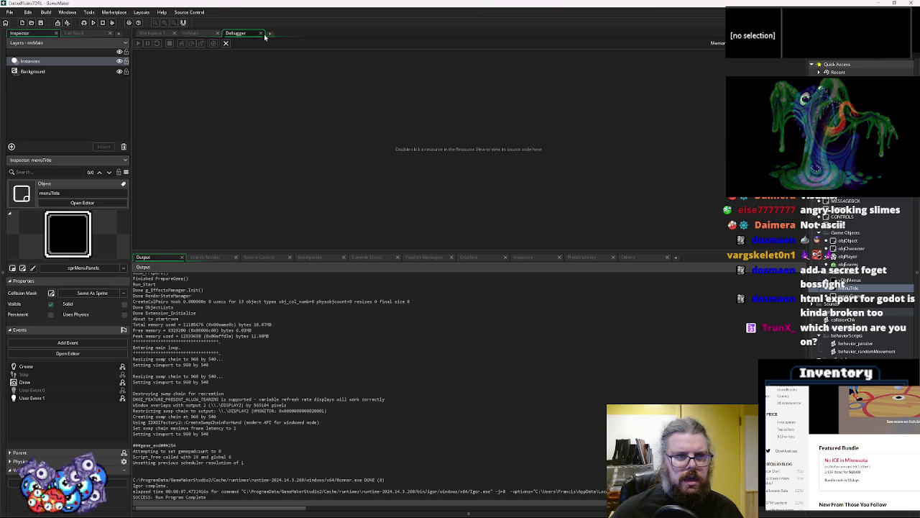
pyautogui.click(260, 33)
pyautogui.click(407, 125)
pyautogui.moveTo(395, 127)
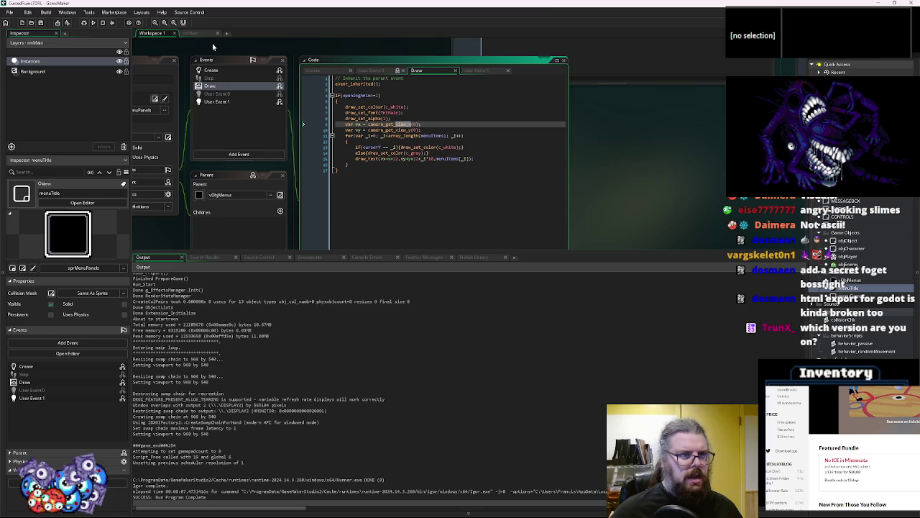
pyautogui.click(190, 34)
pyautogui.click(11, 340)
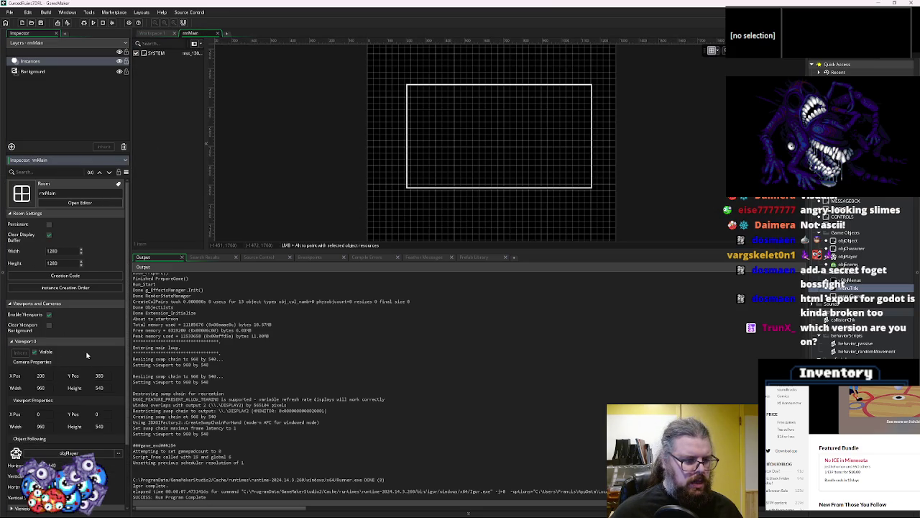
# Pass camera_get_default() as the camera argument of camera_get_view_x on the vx line
pyautogui.scroll(-2, 91, 366)
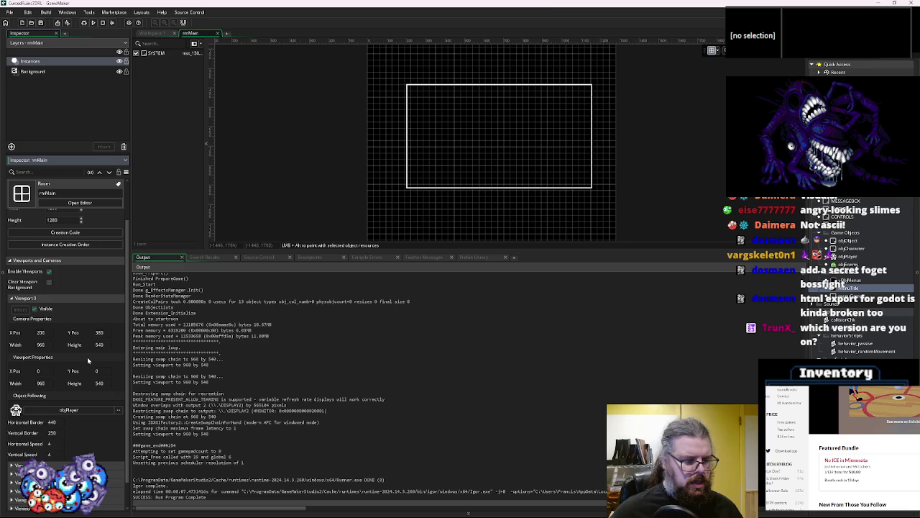
pyautogui.click(156, 35)
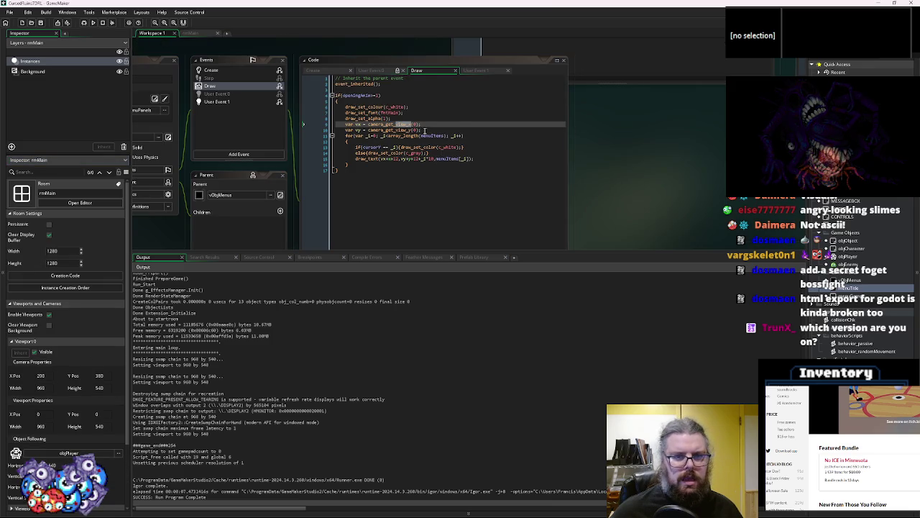
pyautogui.write('x(cam')
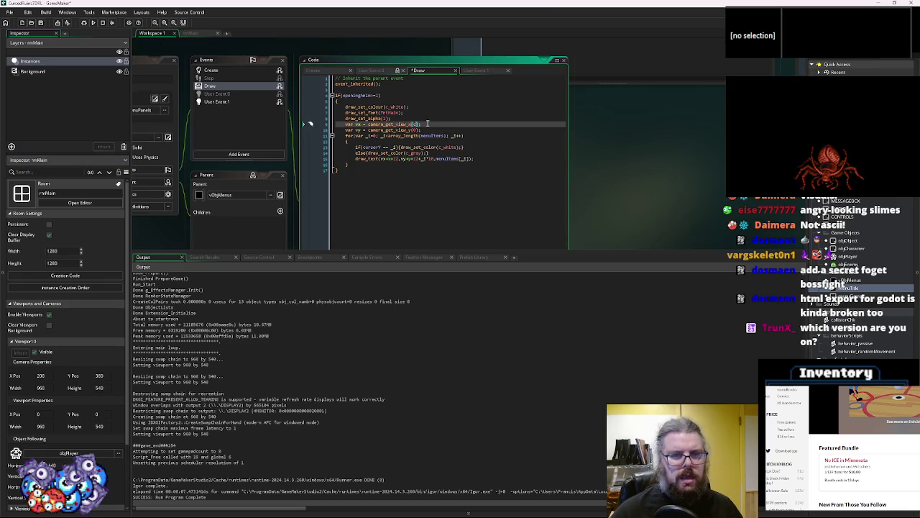
pyautogui.press('Down')
pyautogui.press('Down')
pyautogui.press('Down')
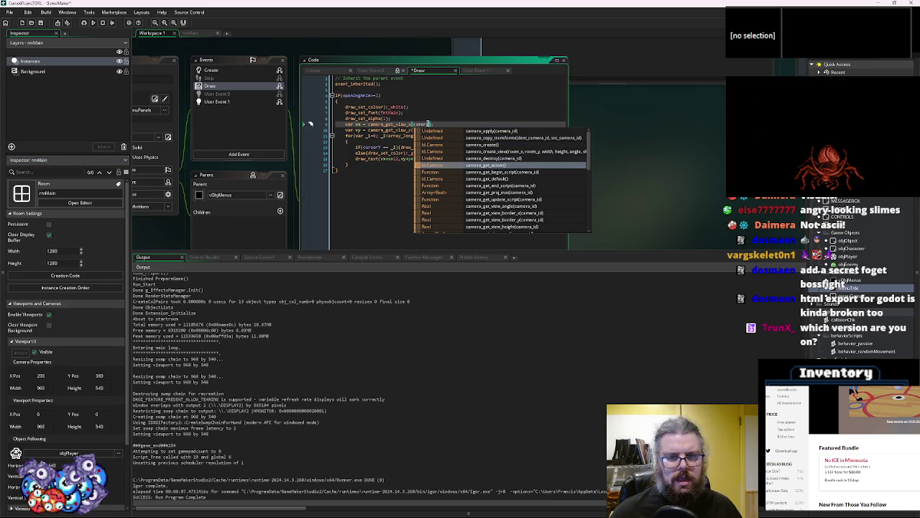
pyautogui.press('Down')
pyautogui.press('Return')
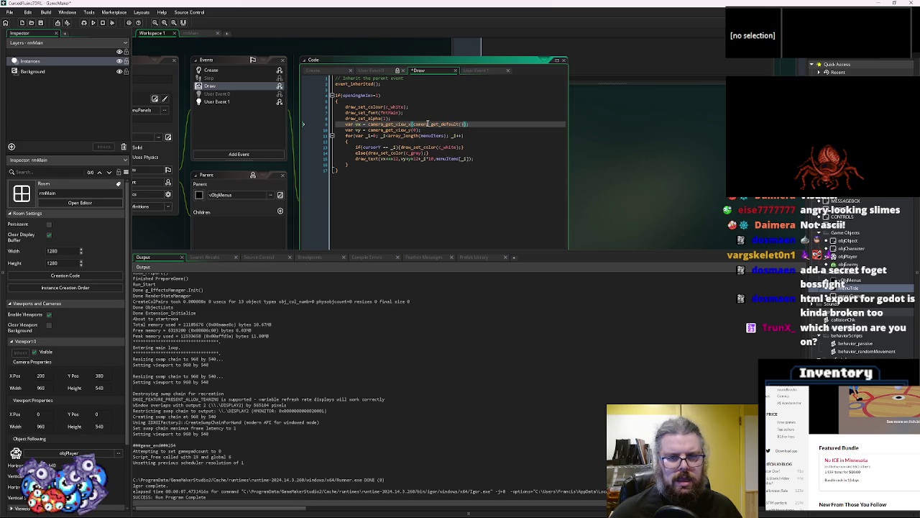
# Copy camera_get_default() into the vy lookup, save the Draw code, and run the game
pyautogui.moveTo(412, 124); pyautogui.dragTo(466, 123)
pyautogui.hotkey('ctrl', 'c')
pyautogui.doubleClick(415, 130)
pyautogui.hotkey('ctrl', 'v')
pyautogui.hotkey('ctrl', 's')
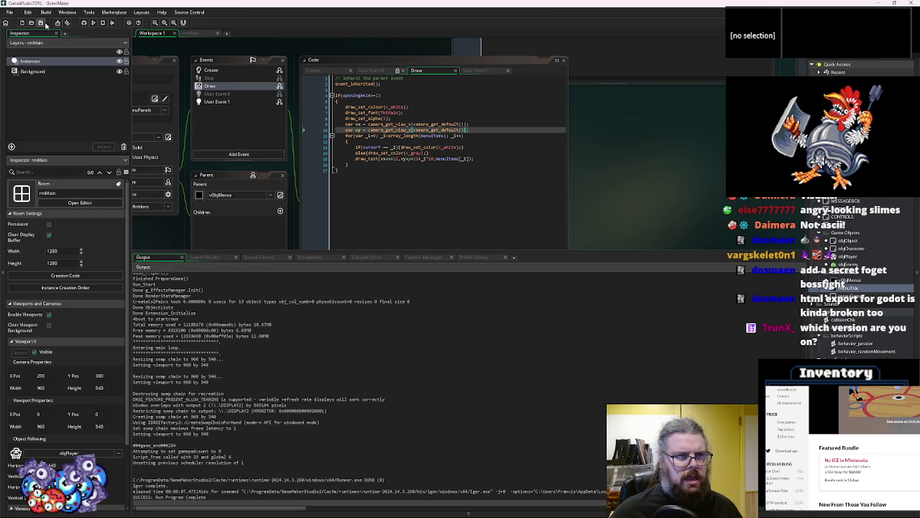
pyautogui.click(85, 23)
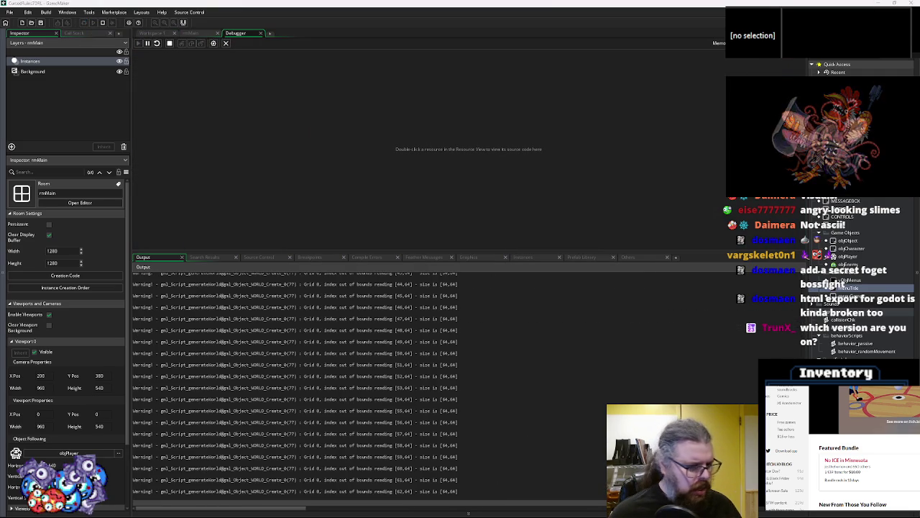
# Set rmMain's Viewport 0 camera to Y 320 and X 140
pyautogui.click(227, 44)
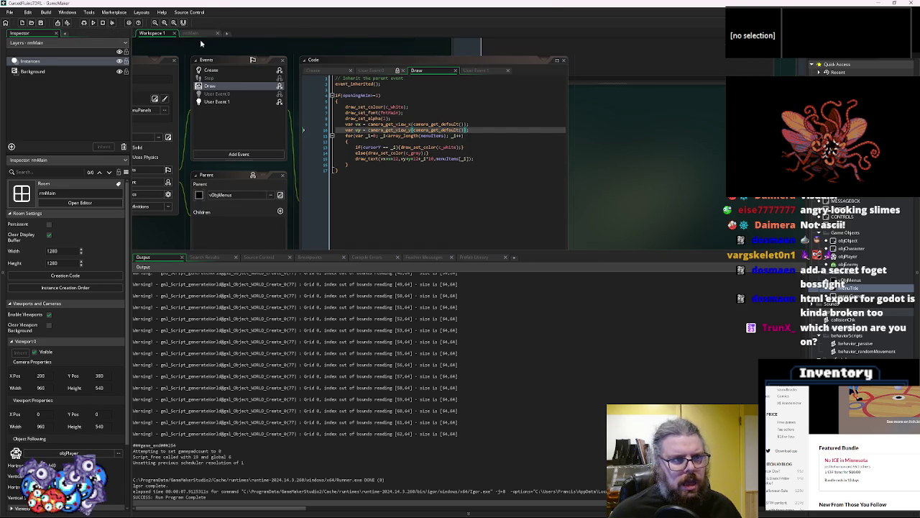
pyautogui.click(191, 33)
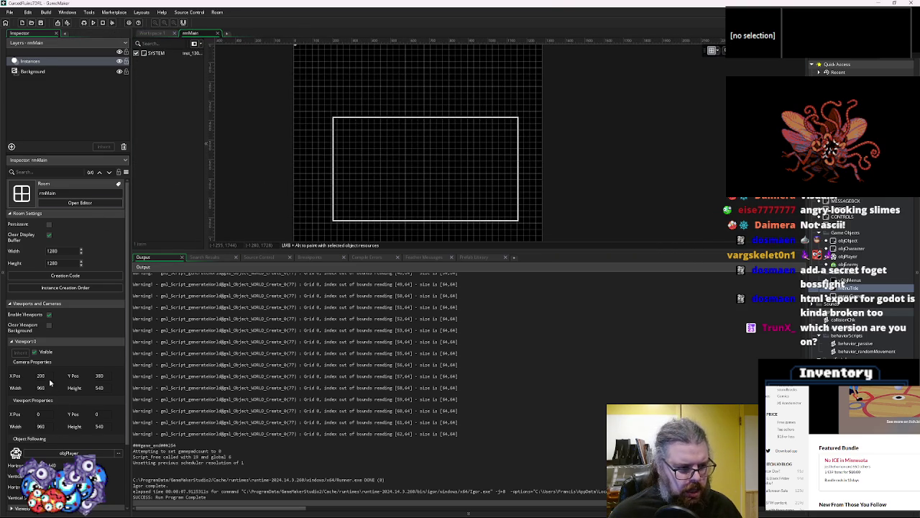
pyautogui.click(100, 375)
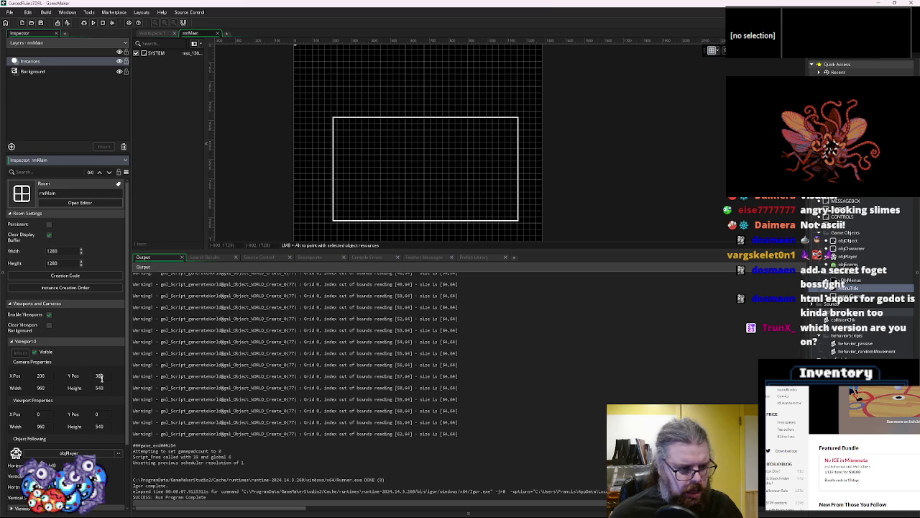
pyautogui.write('320')
pyautogui.press('Return')
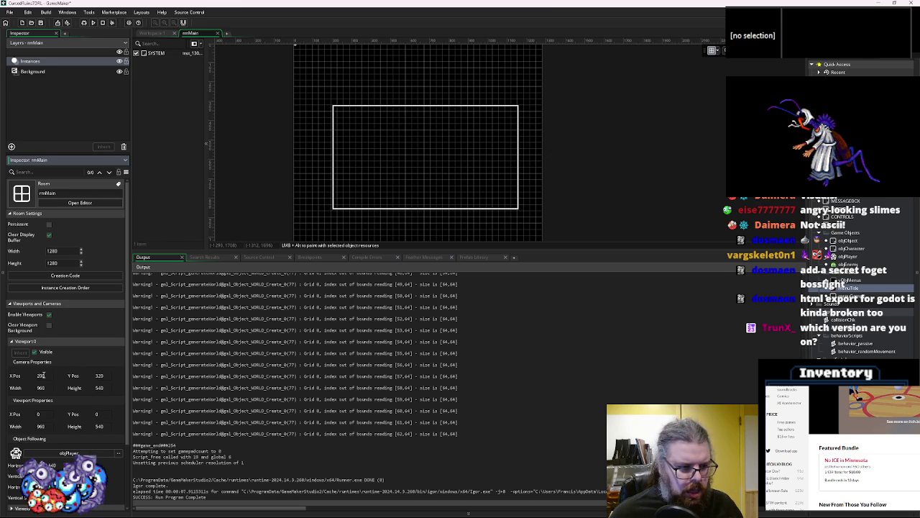
pyautogui.write('140')
pyautogui.press('Return')
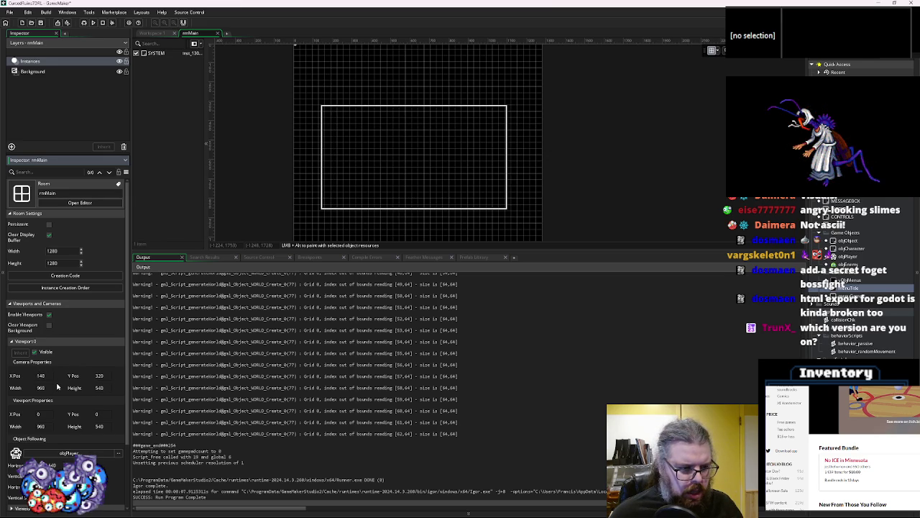
# Run the HTML5 build, stop it, close the browser tab, and return to the workspace
pyautogui.click(84, 23)
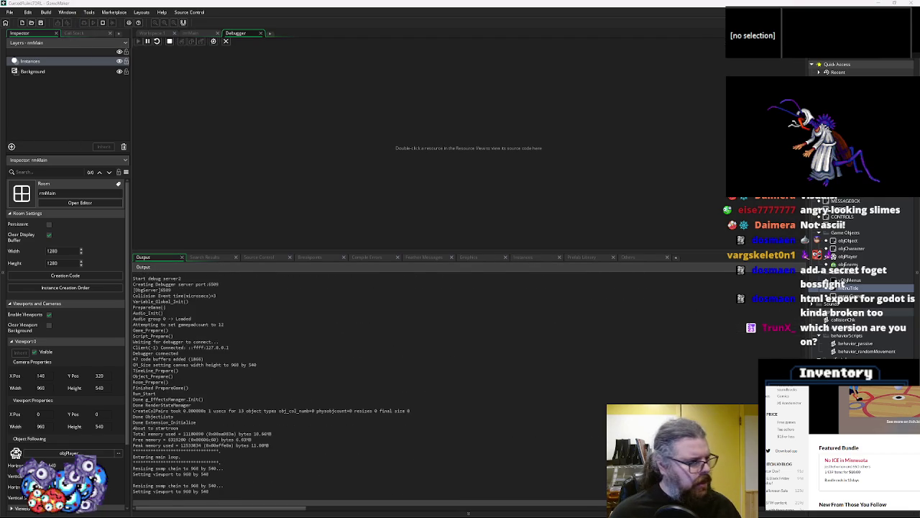
pyautogui.press('Escape')
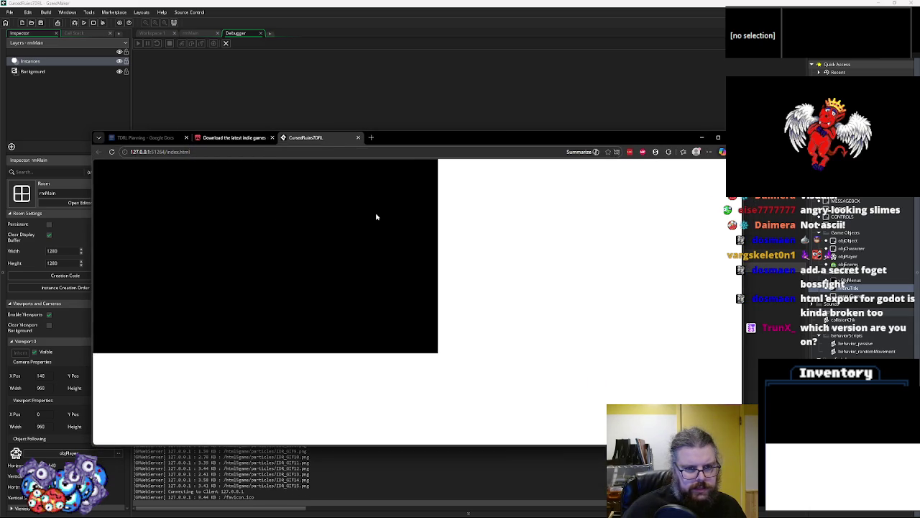
pyautogui.click(358, 137)
pyautogui.moveTo(374, 140)
pyautogui.mouseDown()
pyautogui.moveTo(919, 199)
pyautogui.moveTo(866, 260)
pyautogui.moveTo(876, 261)
pyautogui.moveTo(884, 468)
pyautogui.mouseUp()
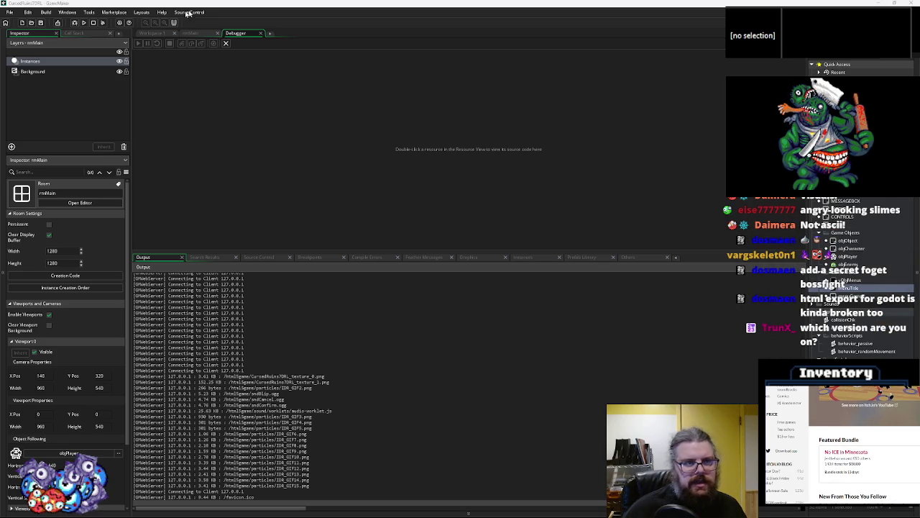
pyautogui.click(159, 32)
# In SYSTEM's Create event, change displayWidth from 1280 to 960 and displayHeight to 540, then save
pyautogui.moveTo(395, 250)
pyautogui.mouseDown()
pyautogui.moveTo(396, 381)
pyautogui.moveTo(395, 348)
pyautogui.mouseUp()
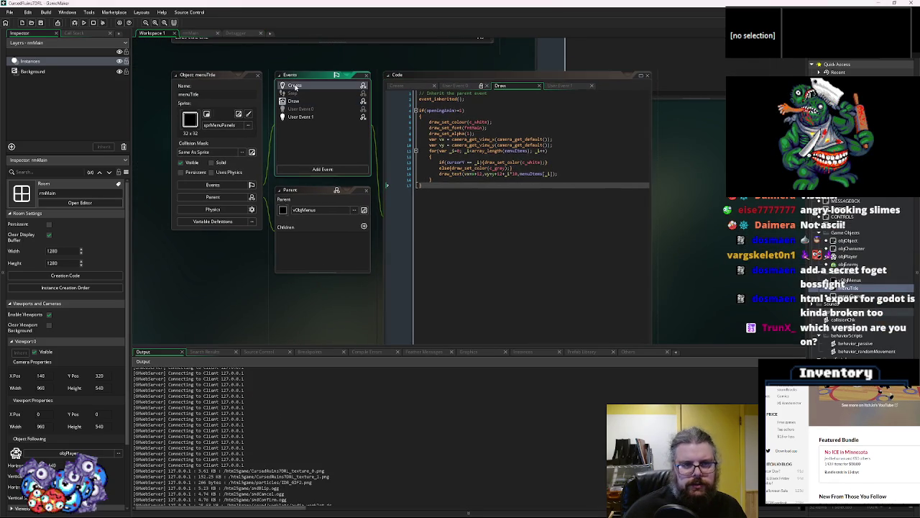
pyautogui.click(295, 87)
pyautogui.click(466, 127)
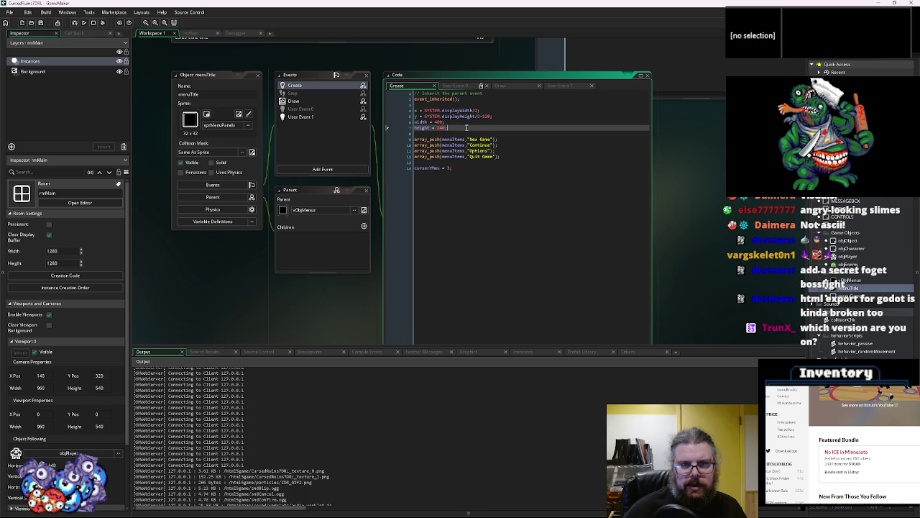
pyautogui.scroll(5, 396, 114)
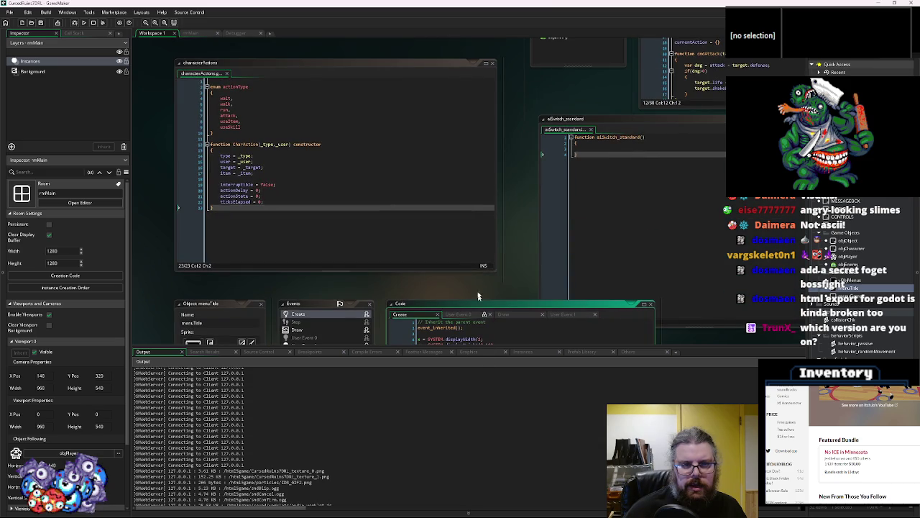
pyautogui.scroll(10, 426, 236)
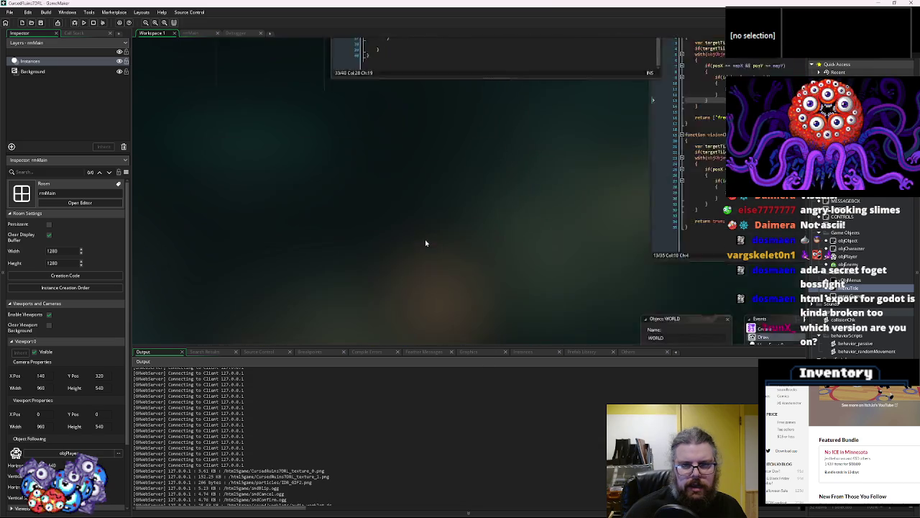
pyautogui.click(295, 144)
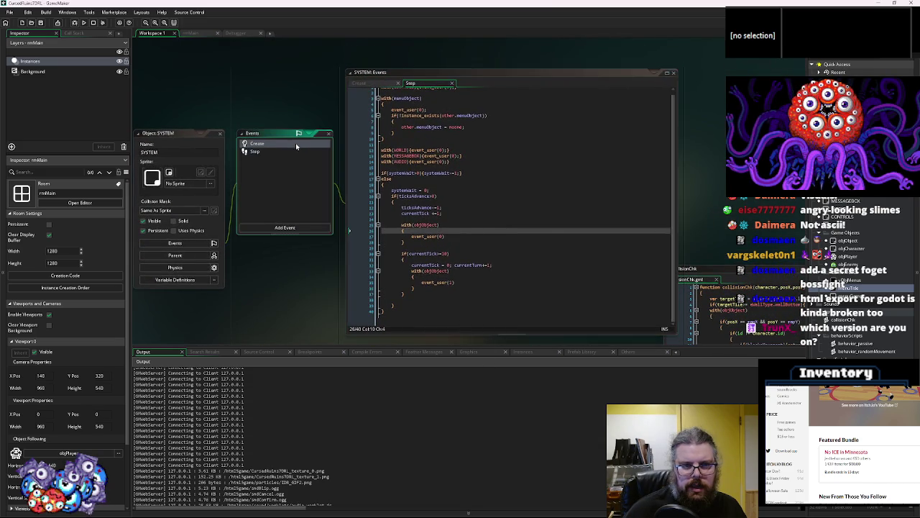
pyautogui.doubleClick(423, 120)
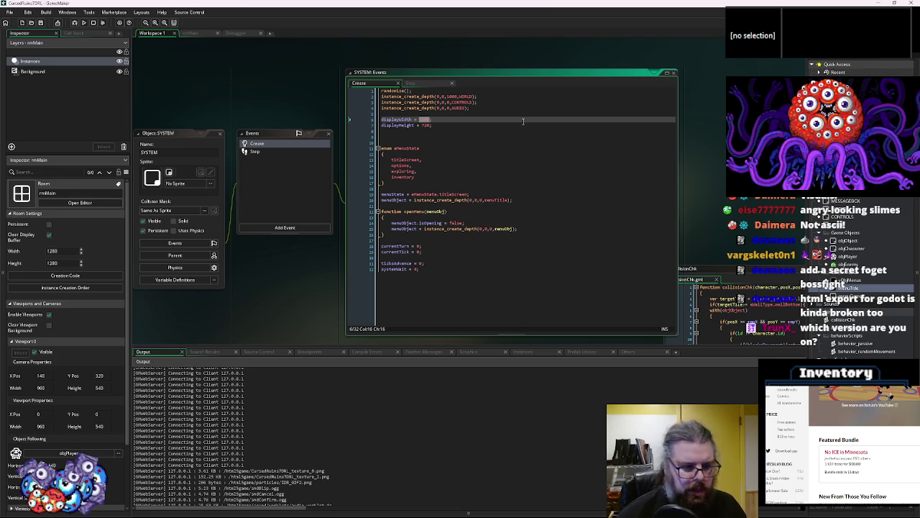
pyautogui.write('960')
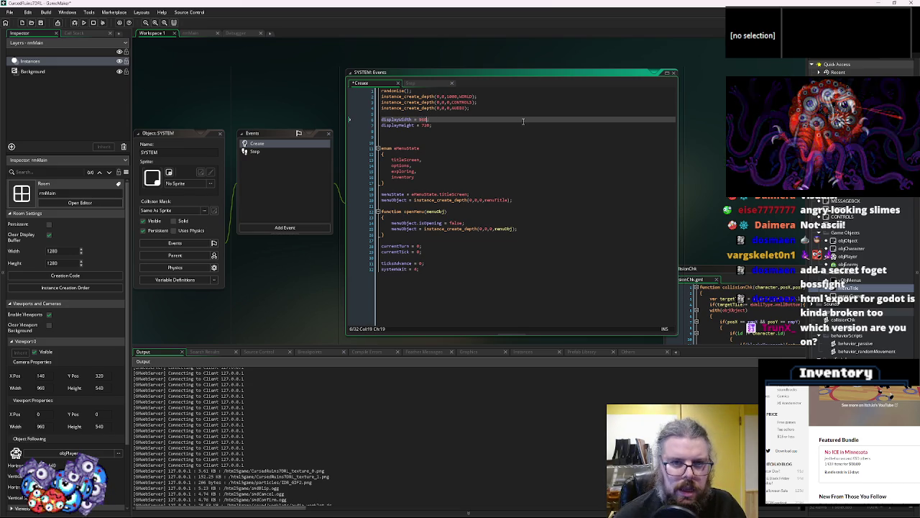
pyautogui.press('Down')
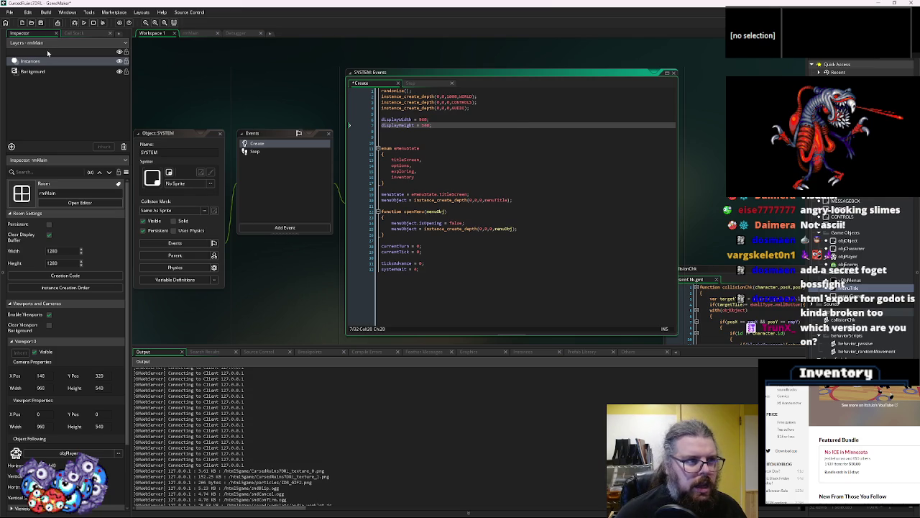
pyautogui.click(172, 117)
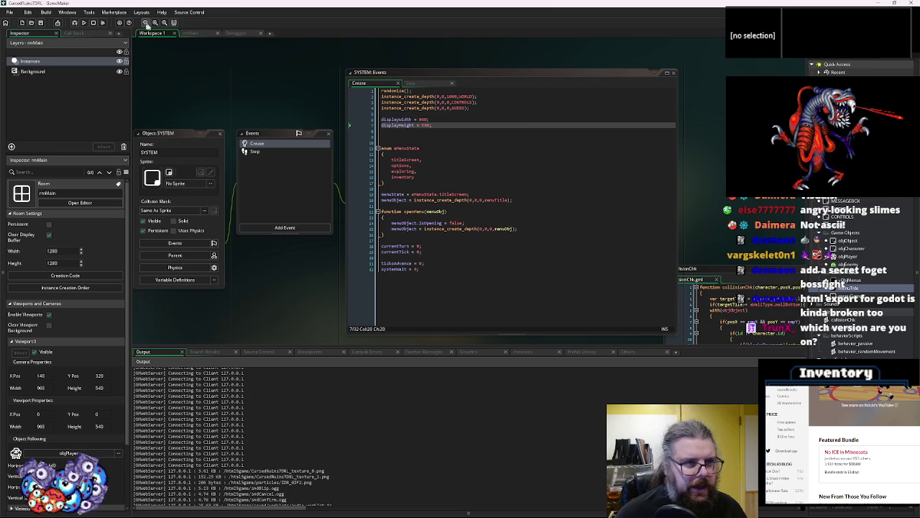
# Stop the running game, close the Debugger, and rebuild the HTML5 game in the browser
pyautogui.click(75, 23)
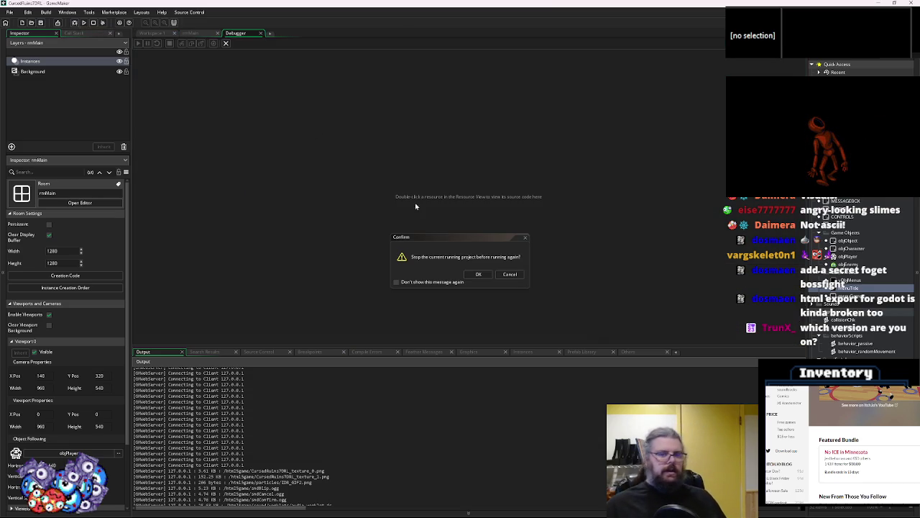
pyautogui.click(510, 275)
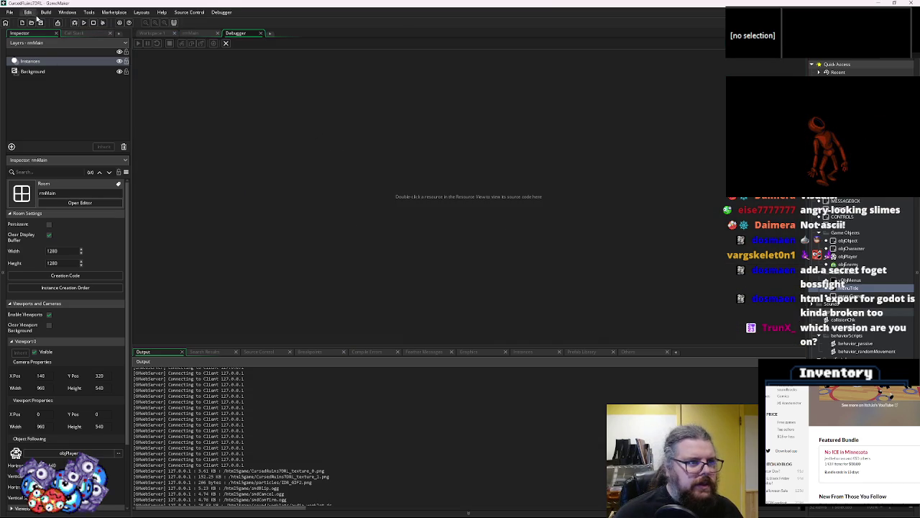
pyautogui.click(93, 23)
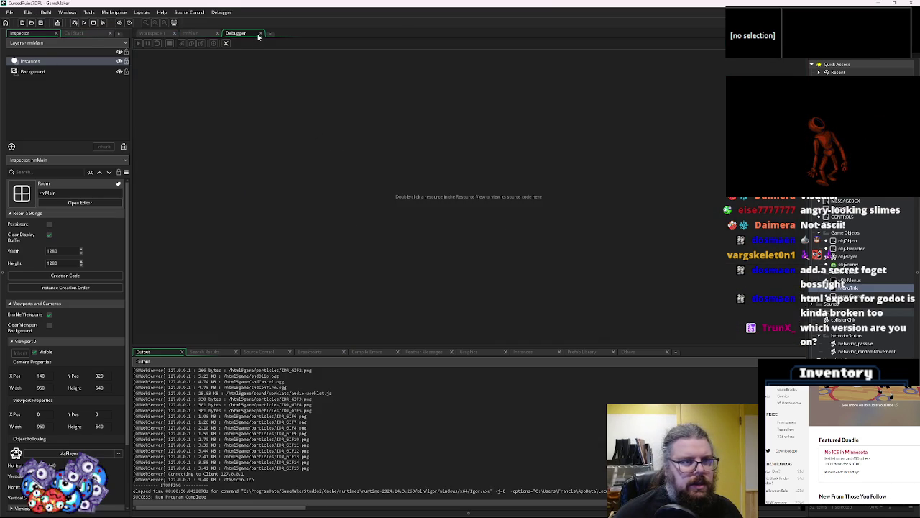
pyautogui.click(260, 33)
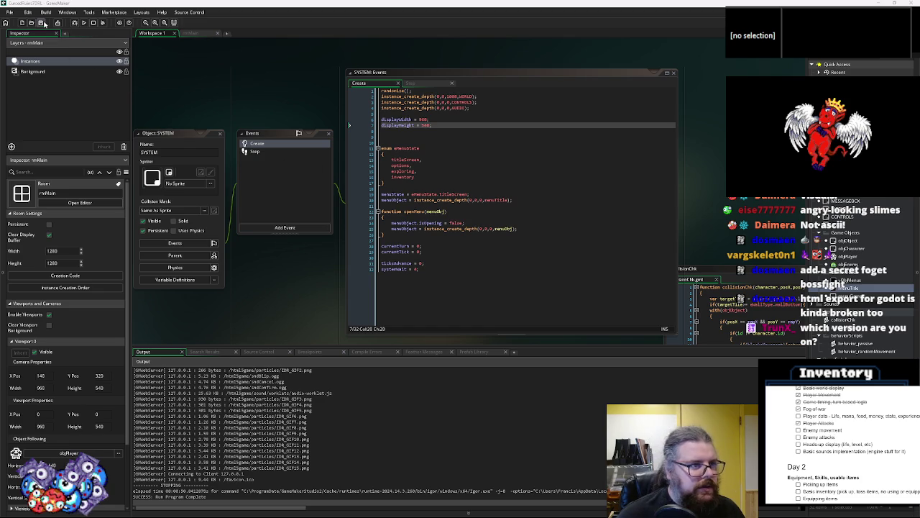
pyautogui.click(74, 26)
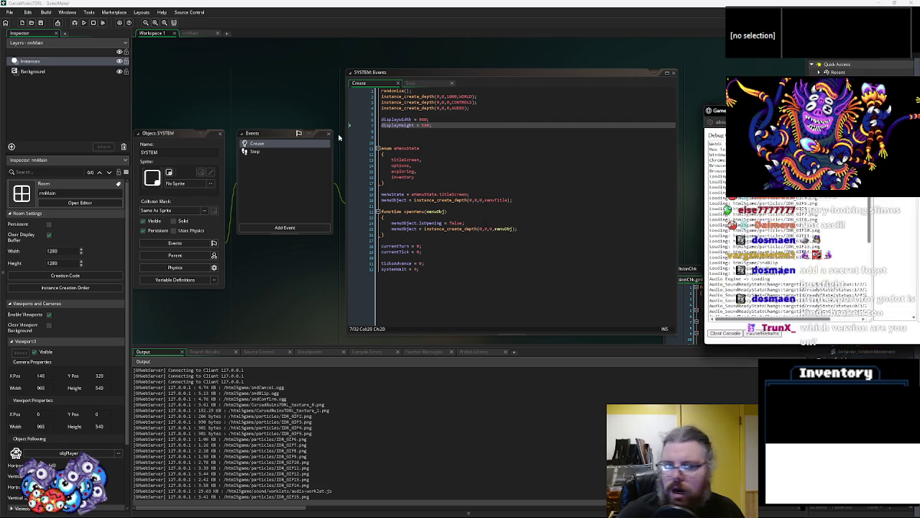
# Arrange the DEBUG console and game windows, then scroll the Debug Output to the Uncaught TypeError
pyautogui.moveTo(244, 129)
pyautogui.mouseDown()
pyautogui.moveTo(645, 72)
pyautogui.moveTo(657, 41)
pyautogui.moveTo(680, 43)
pyautogui.mouseUp()
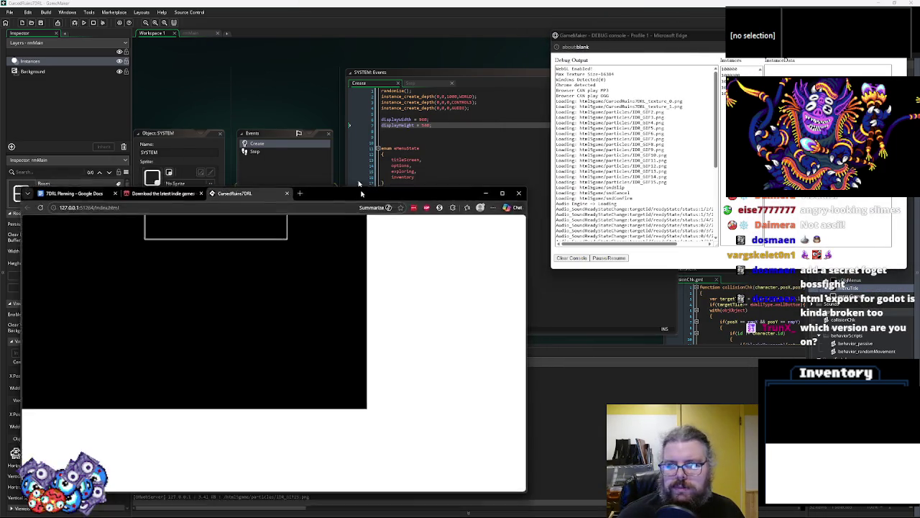
pyautogui.moveTo(362, 192); pyautogui.dragTo(383, 106)
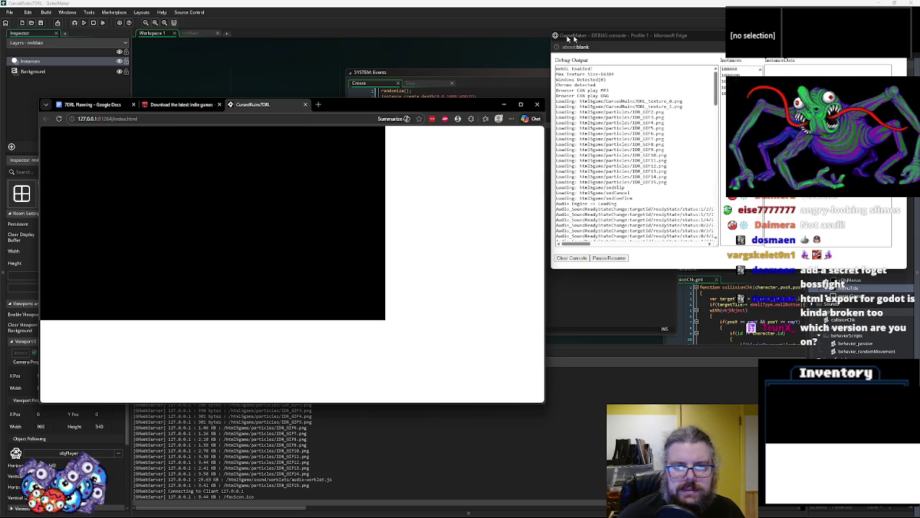
pyautogui.moveTo(717, 94); pyautogui.dragTo(717, 228)
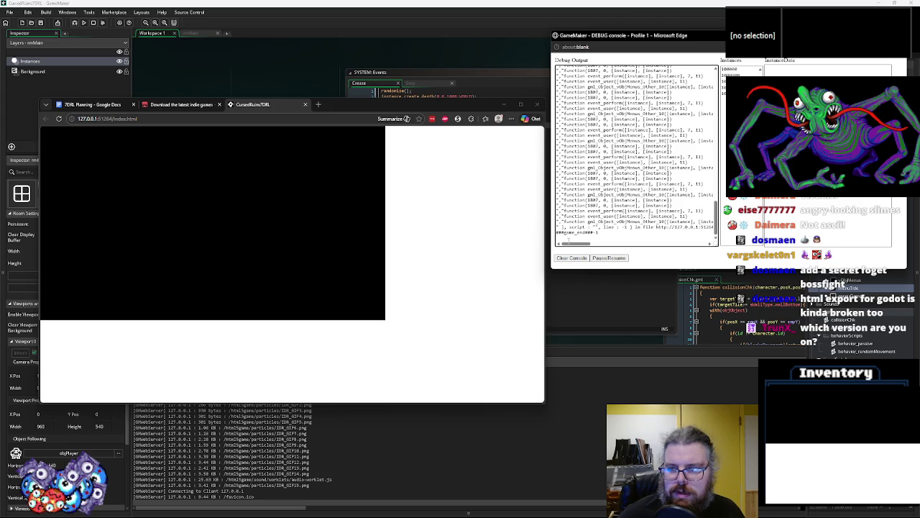
pyautogui.moveTo(576, 246)
pyautogui.mouseDown()
pyautogui.moveTo(585, 249)
pyautogui.moveTo(570, 253)
pyautogui.moveTo(607, 253)
pyautogui.moveTo(552, 245)
pyautogui.mouseUp()
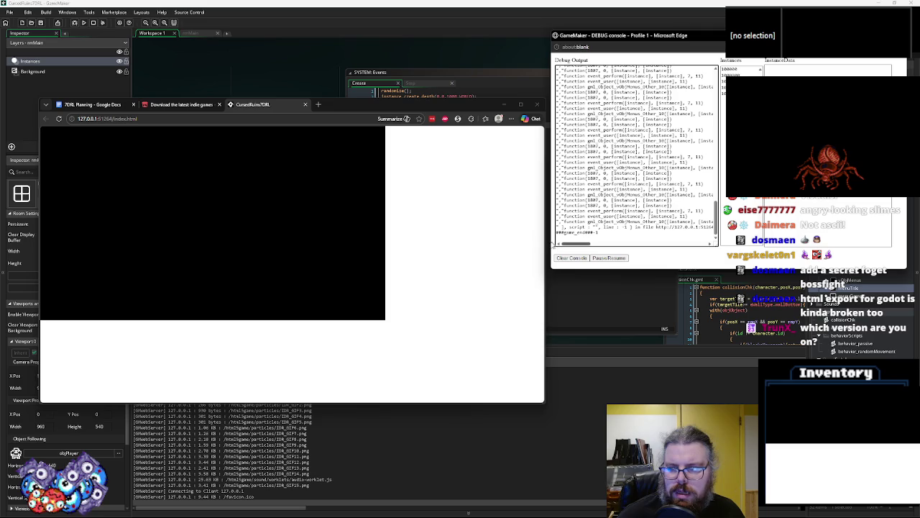
# Bring the game window forward and close the CursedRuins7DRL tab
pyautogui.click(473, 236)
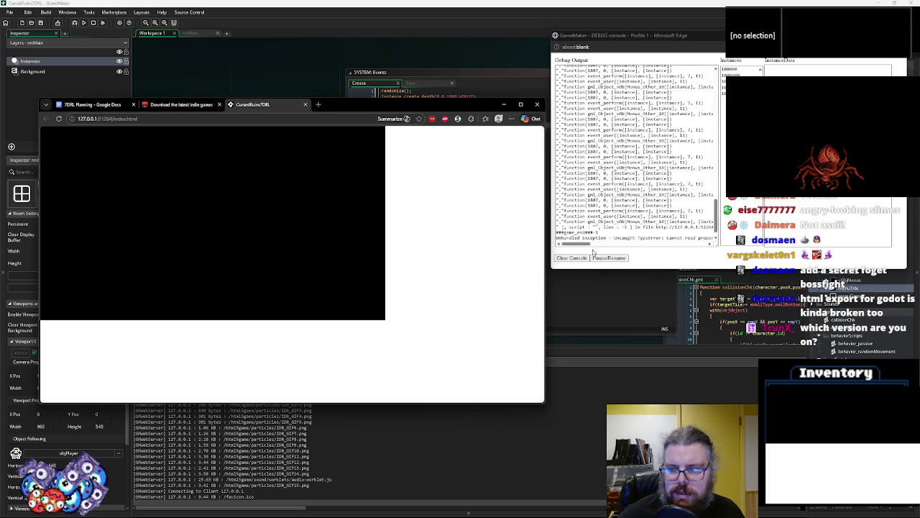
pyautogui.moveTo(579, 241); pyautogui.dragTo(608, 250)
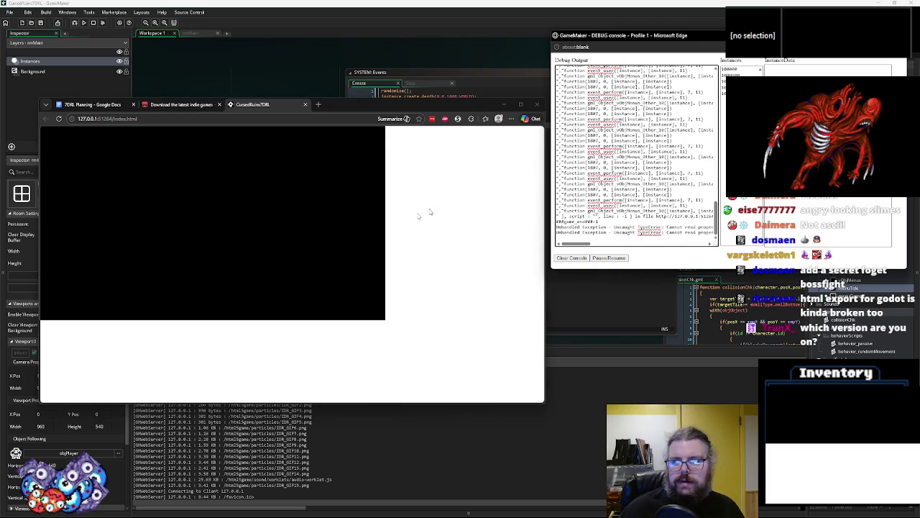
pyautogui.click(309, 106)
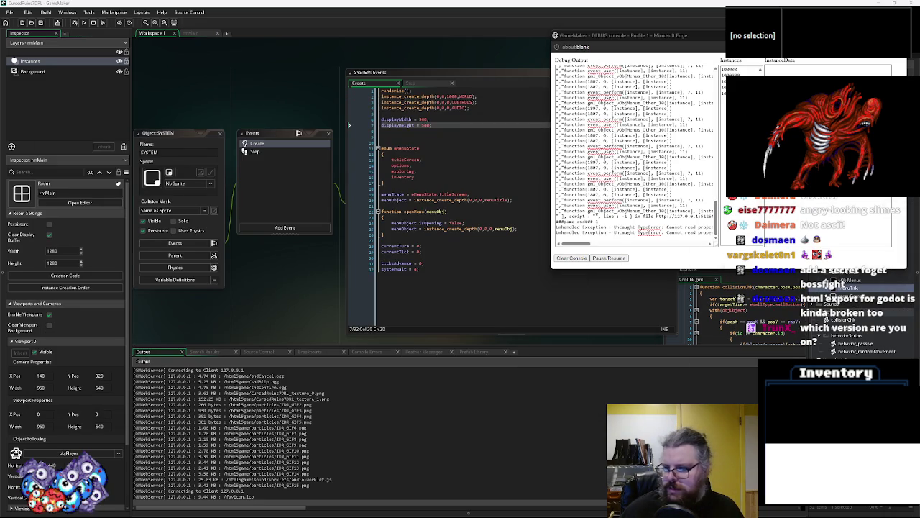
# Widen the DEBUG console, read the errors about 'resume' of null, then close the console
pyautogui.moveTo(572, 246)
pyautogui.mouseDown()
pyautogui.moveTo(601, 250)
pyautogui.moveTo(572, 250)
pyautogui.mouseUp()
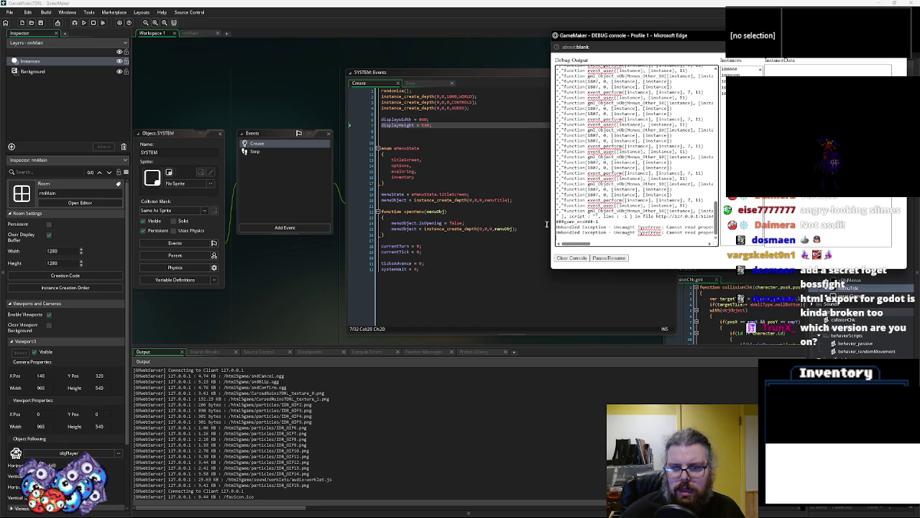
pyautogui.moveTo(551, 227); pyautogui.dragTo(404, 228)
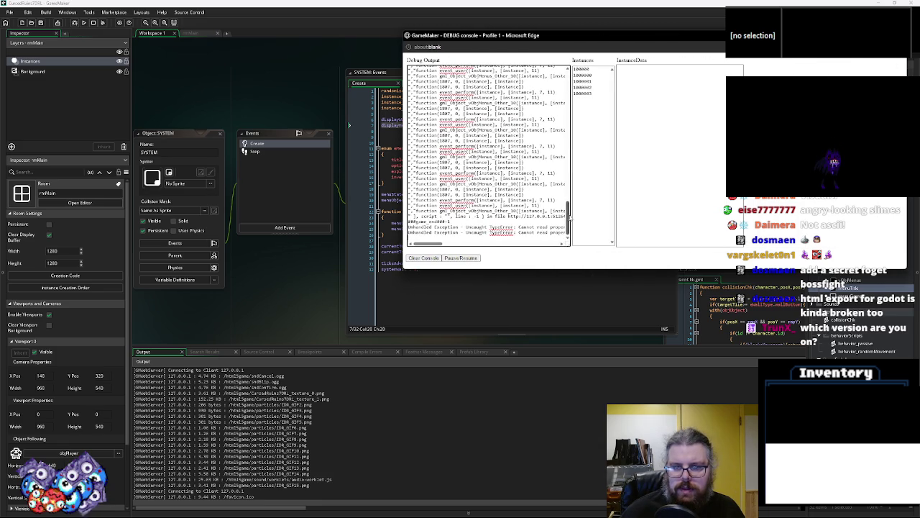
pyautogui.moveTo(429, 245); pyautogui.dragTo(435, 246)
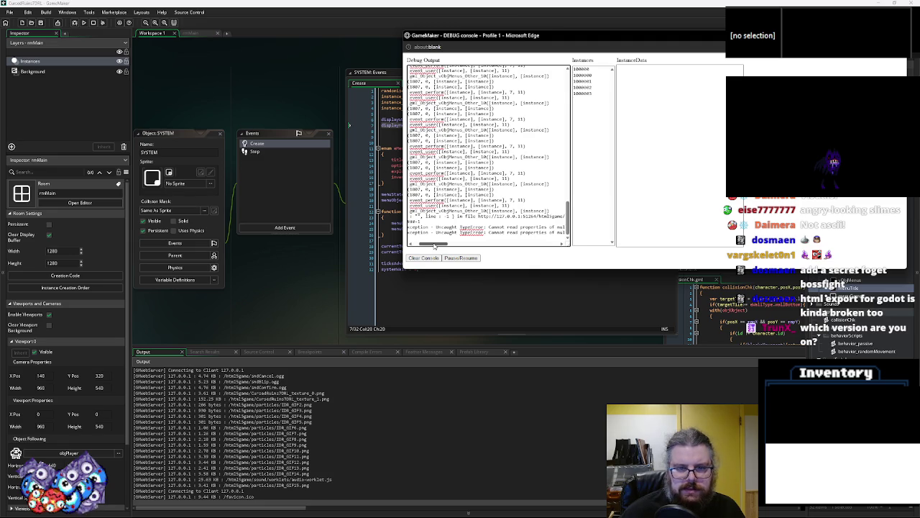
pyautogui.moveTo(434, 246); pyautogui.dragTo(432, 246)
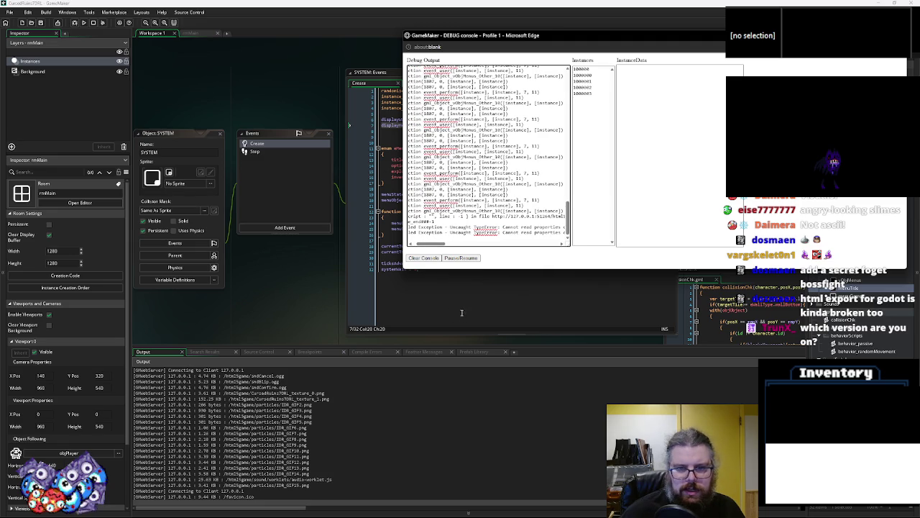
pyautogui.moveTo(434, 246)
pyautogui.mouseDown()
pyautogui.moveTo(469, 247)
pyautogui.moveTo(434, 247)
pyautogui.mouseUp()
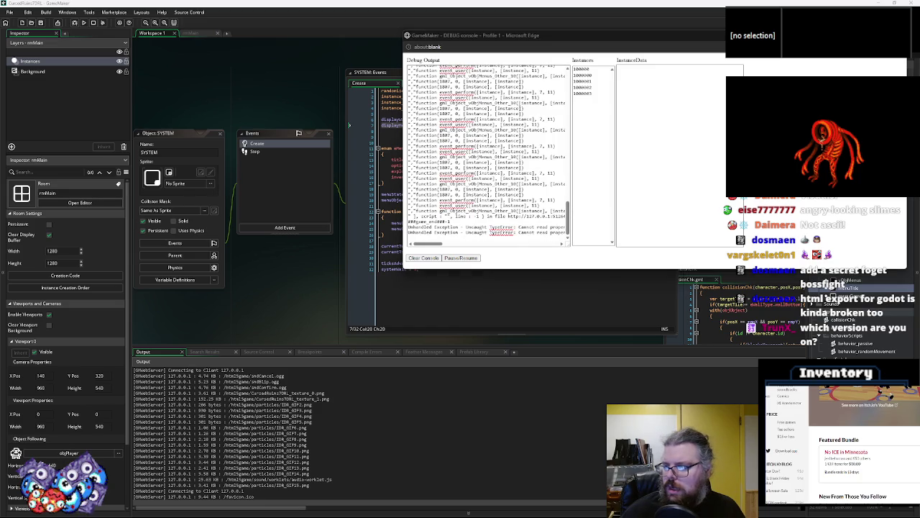
pyautogui.hotkey('ctrl', 'w')
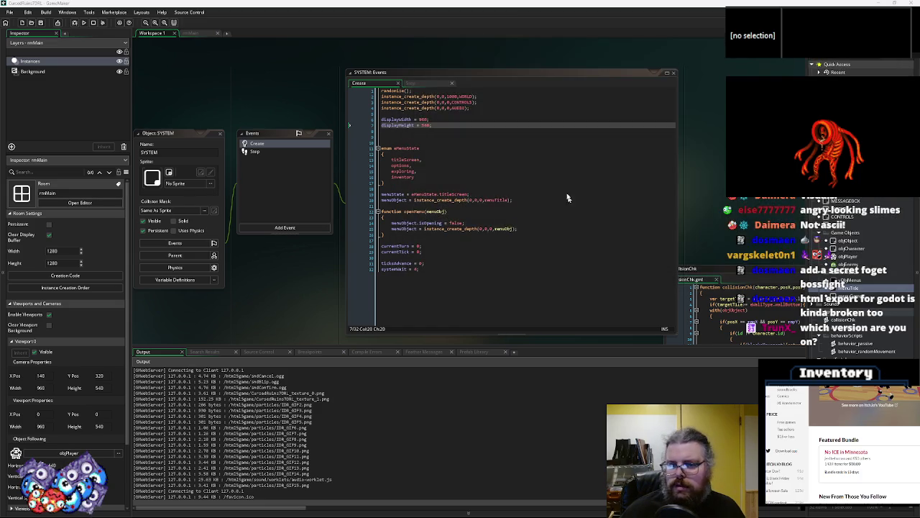
pyautogui.hotkey('ctrl', 'Tab')
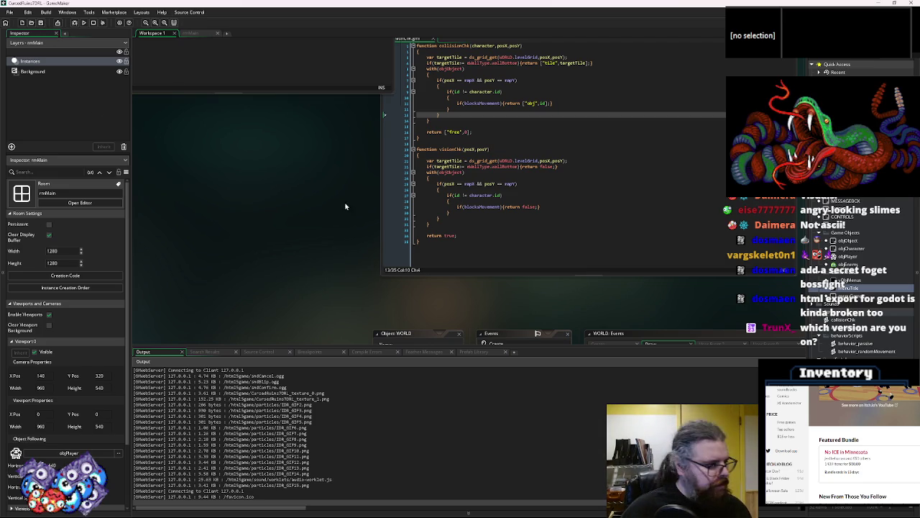
pyautogui.hotkey('ctrl', 'Tab')
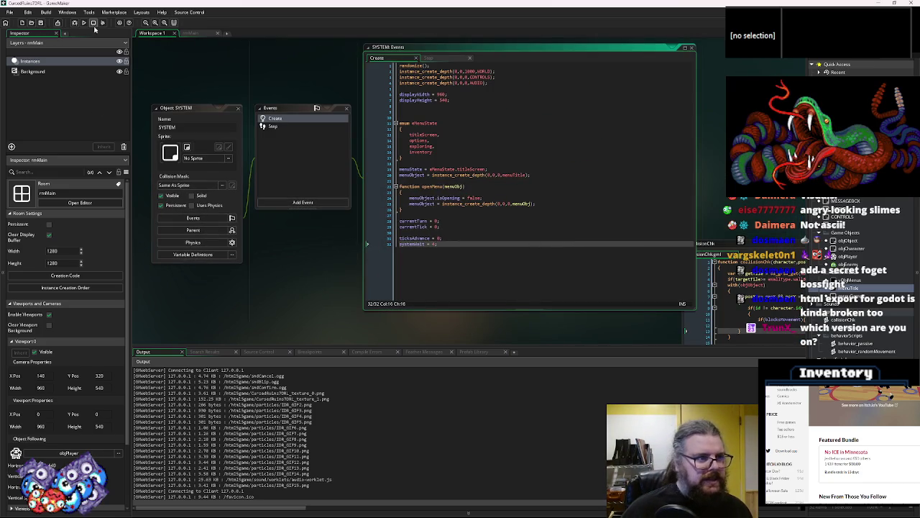
pyautogui.click(191, 34)
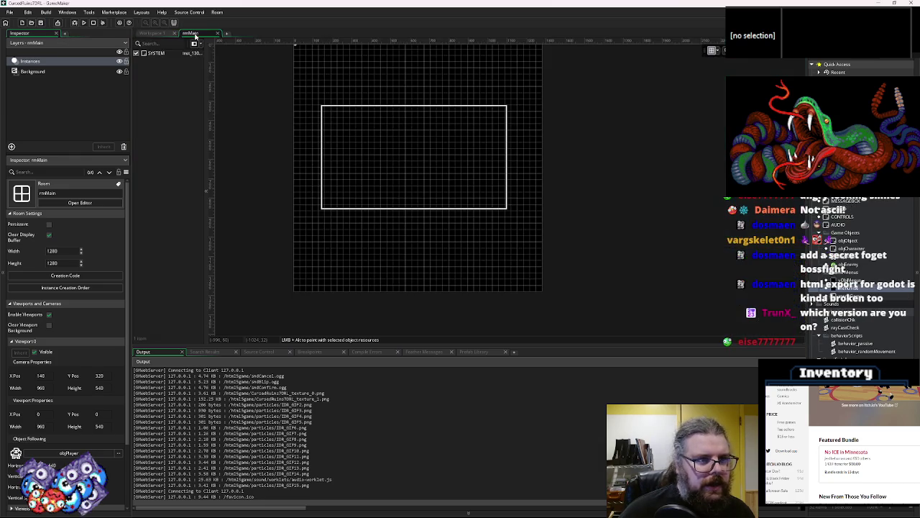
pyautogui.click(167, 34)
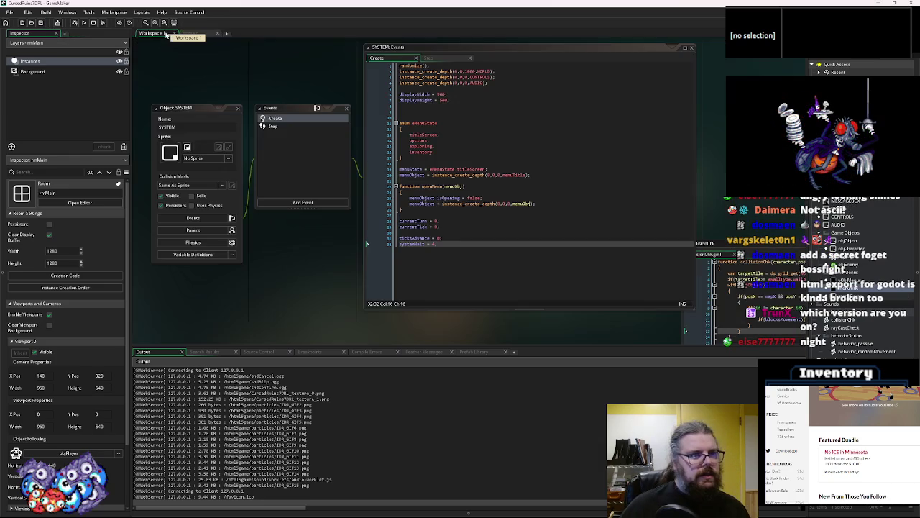